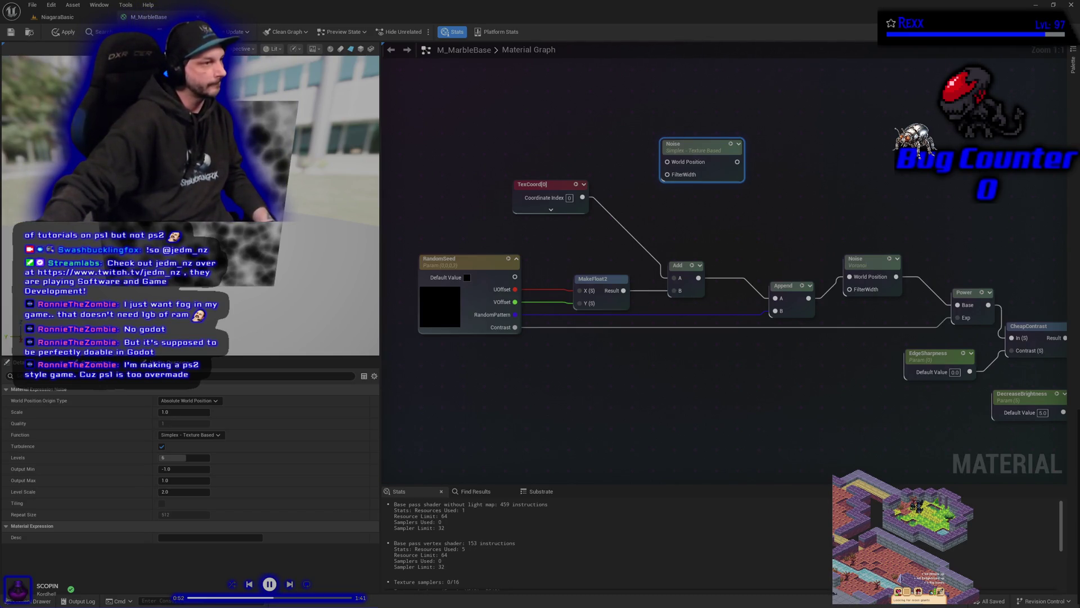
Duplicate the TexCoord[0] node and place the copy to the left.
left_click(543, 248)
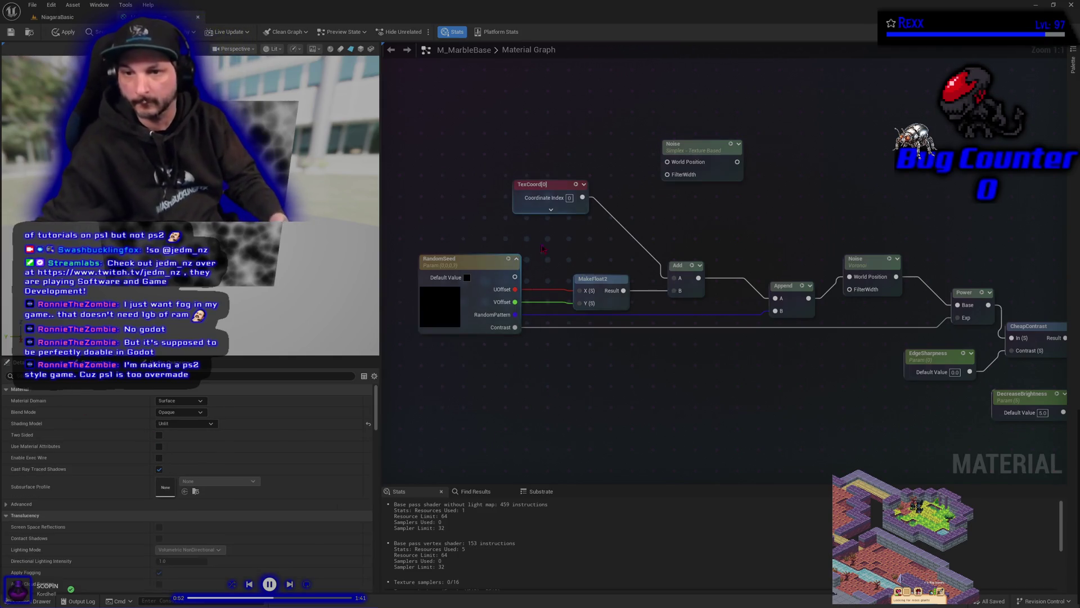
left_click(541, 185)
key("ctrl+c")
key("ctrl+v")
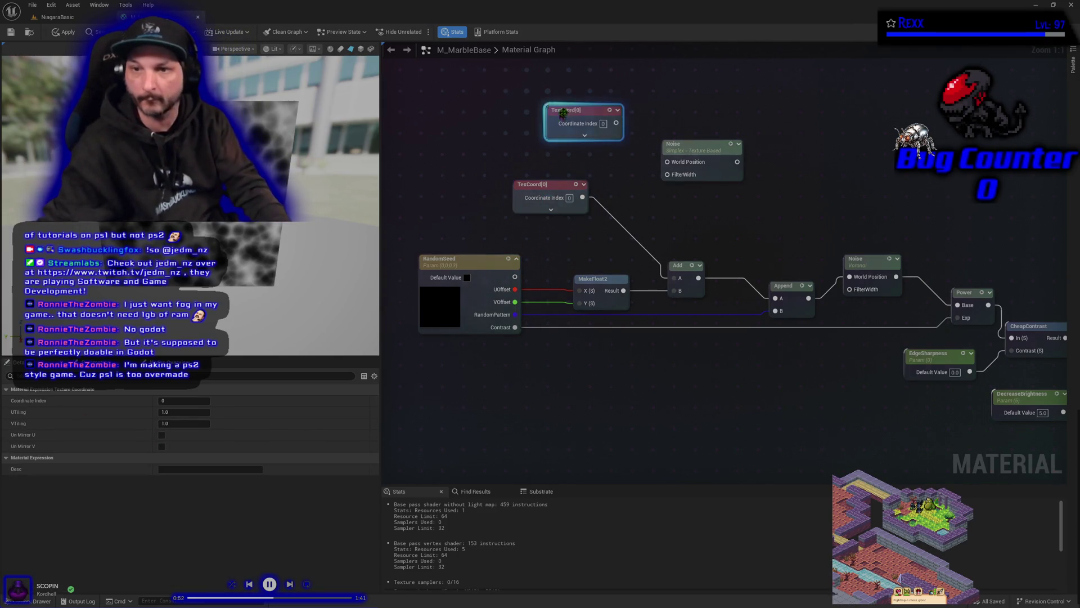
left_click_drag(563, 113, 531, 112)
Line the upper Noise node up beside the new TexCoord[0] and search 'append' from its output.
mouse_move(688, 145)
left_mouse_down()
mouse_move(645, 113)
mouse_move(652, 106)
left_mouse_up()
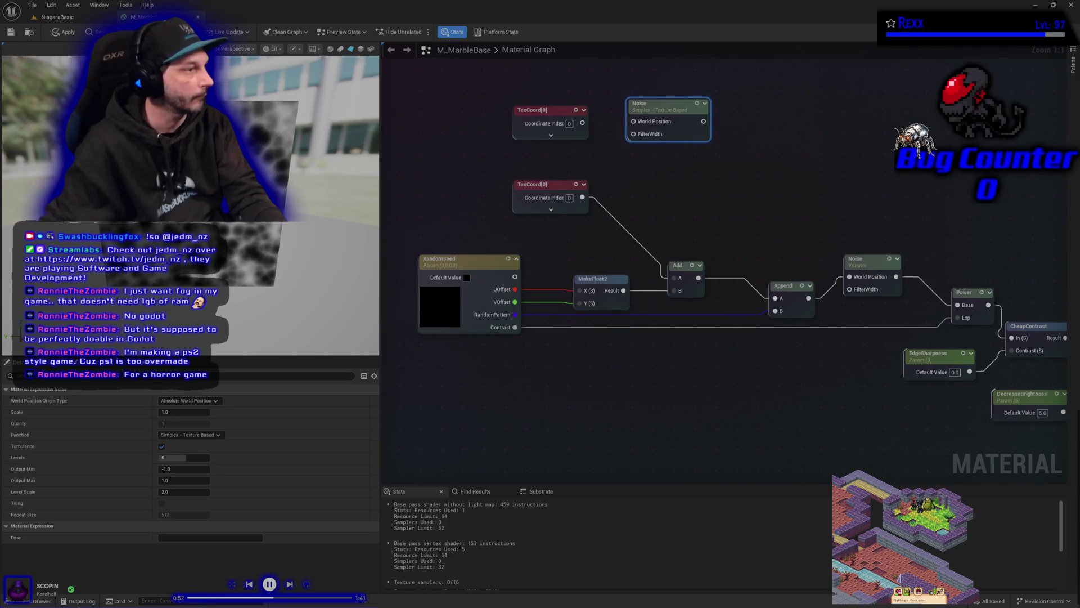
left_click_drag(674, 104, 741, 105)
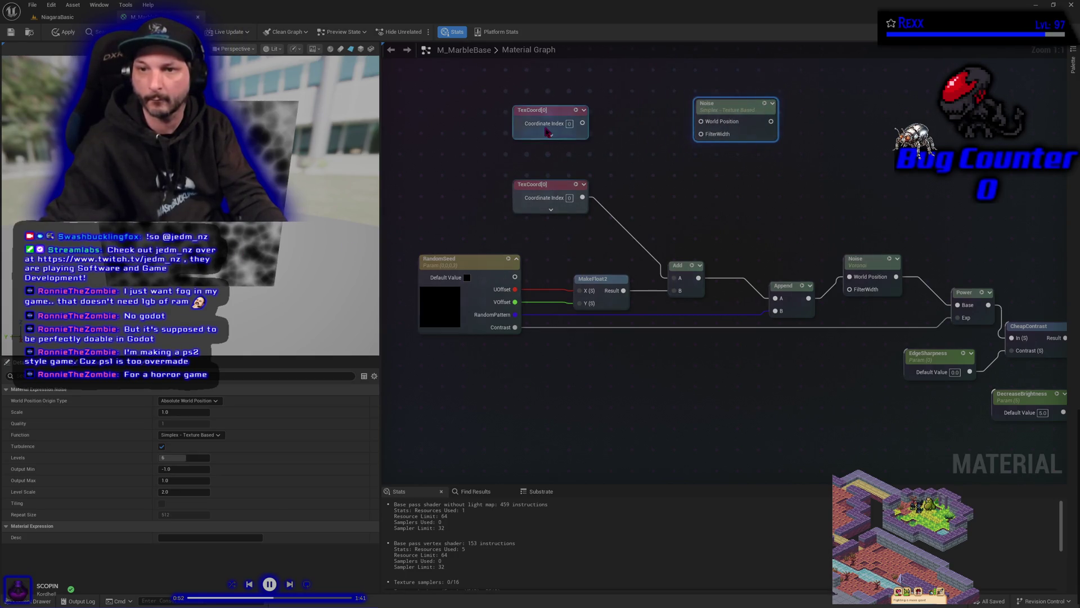
left_click_drag(582, 123, 616, 129)
type("append")
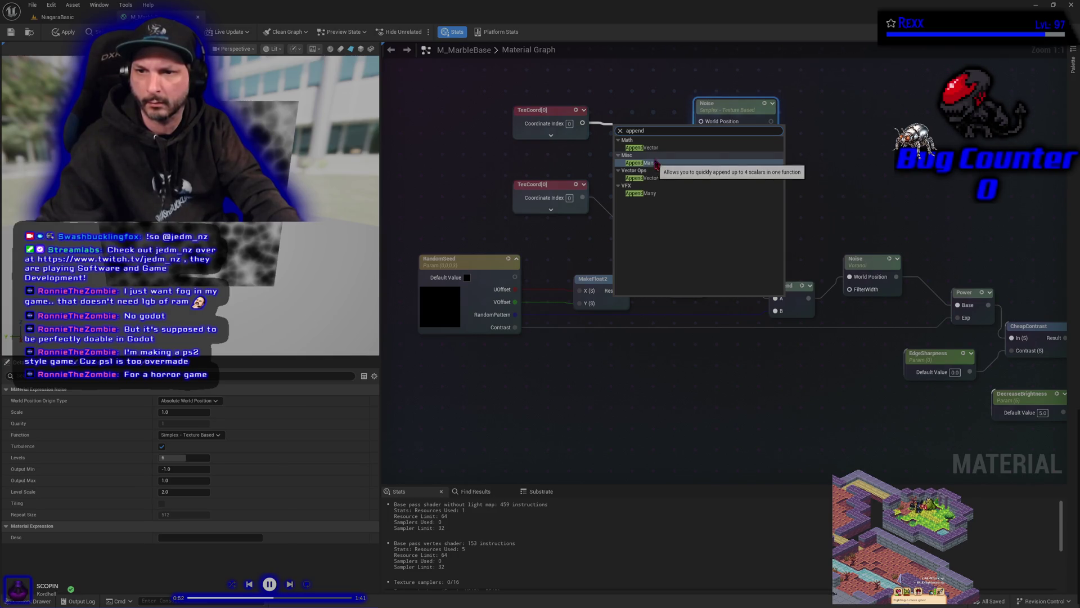
Append a 0.0 constant to the new TexCoord[0], feed it into Noise World Position, and apply.
left_click(650, 147)
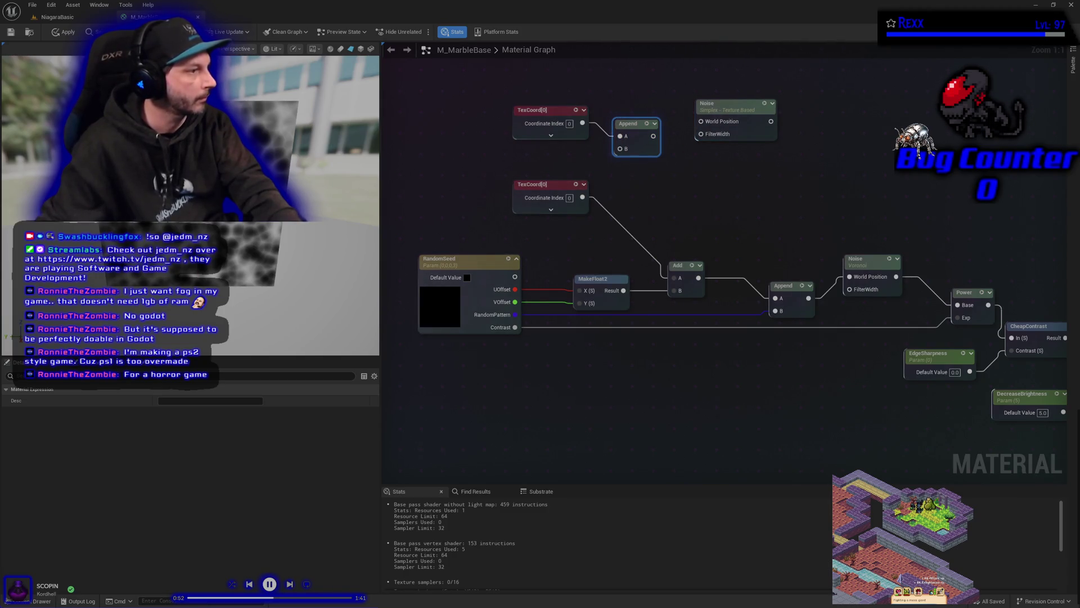
left_click(540, 163)
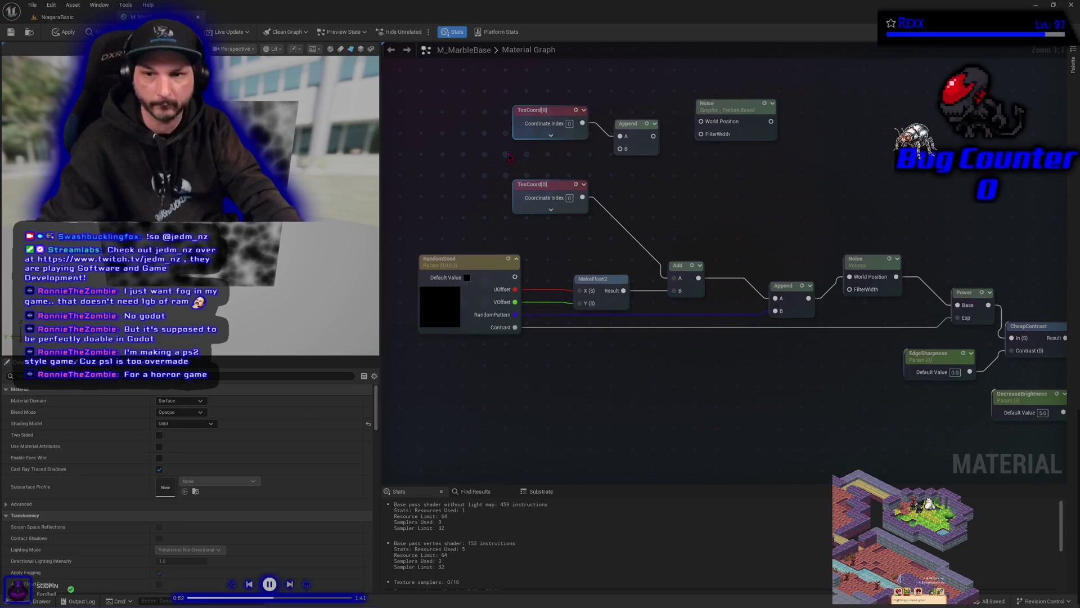
mouse_move(539, 162)
left_mouse_down()
mouse_move(601, 164)
mouse_move(620, 148)
left_mouse_up()
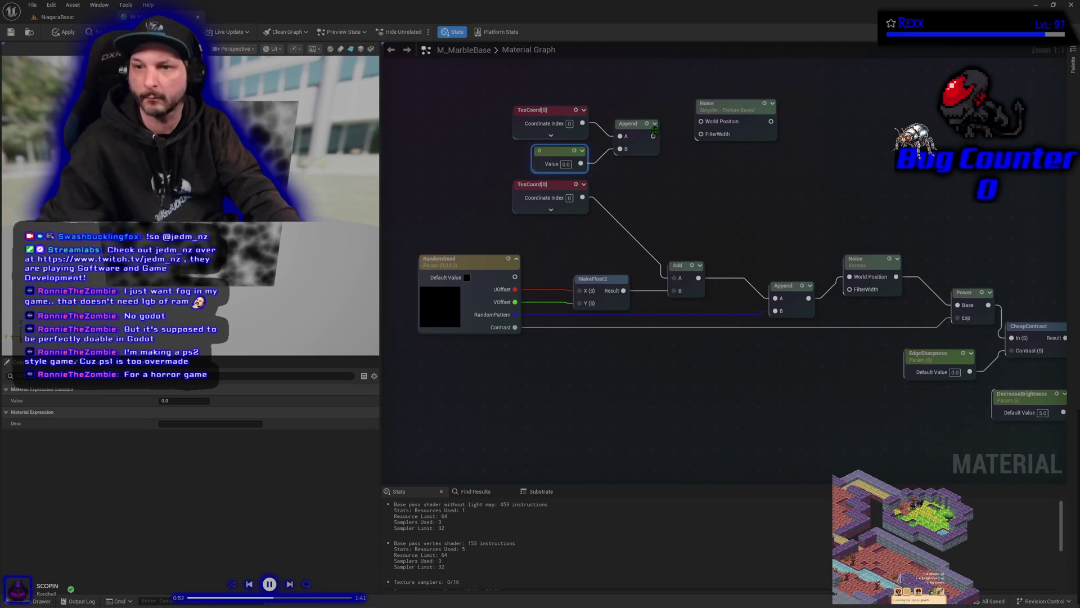
left_click_drag(653, 136, 714, 122)
left_click(66, 33)
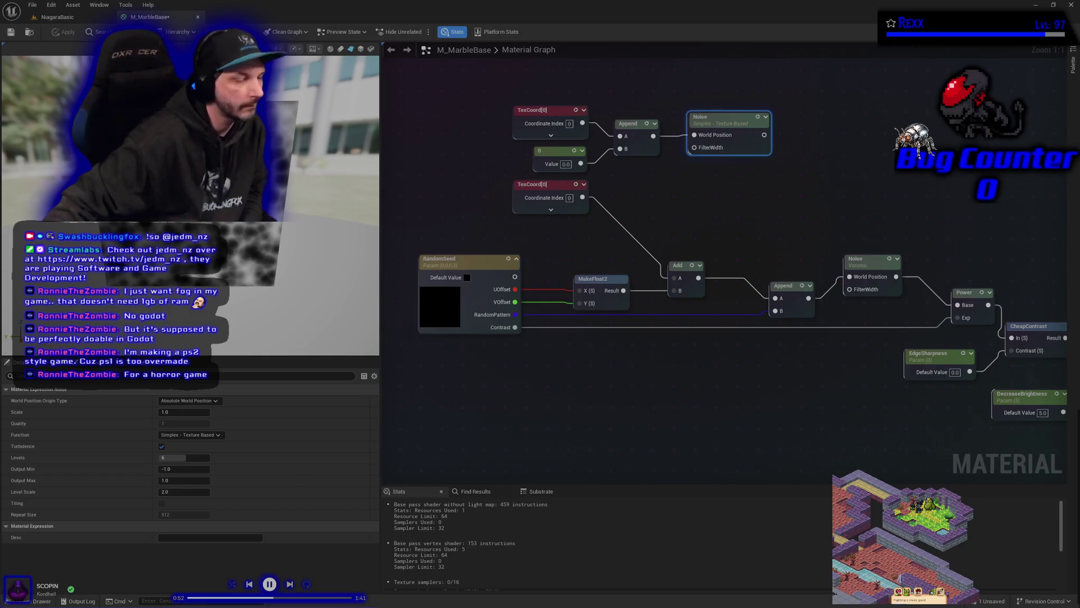
Set the new Noise to Gradient - Texture Based with turbulence off and scale 4.0.
left_click(191, 434)
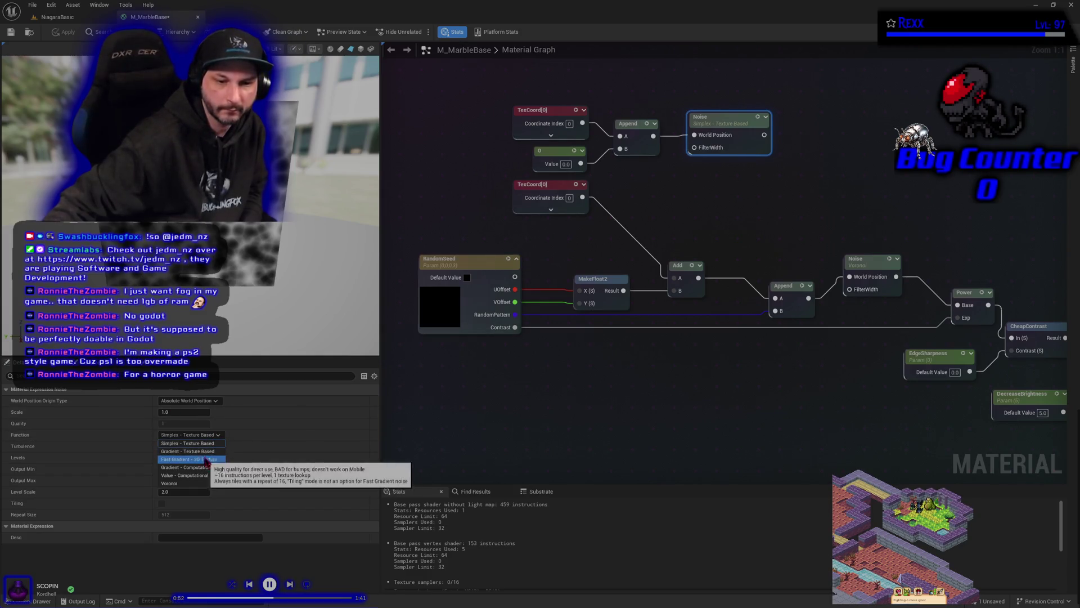
left_click(187, 452)
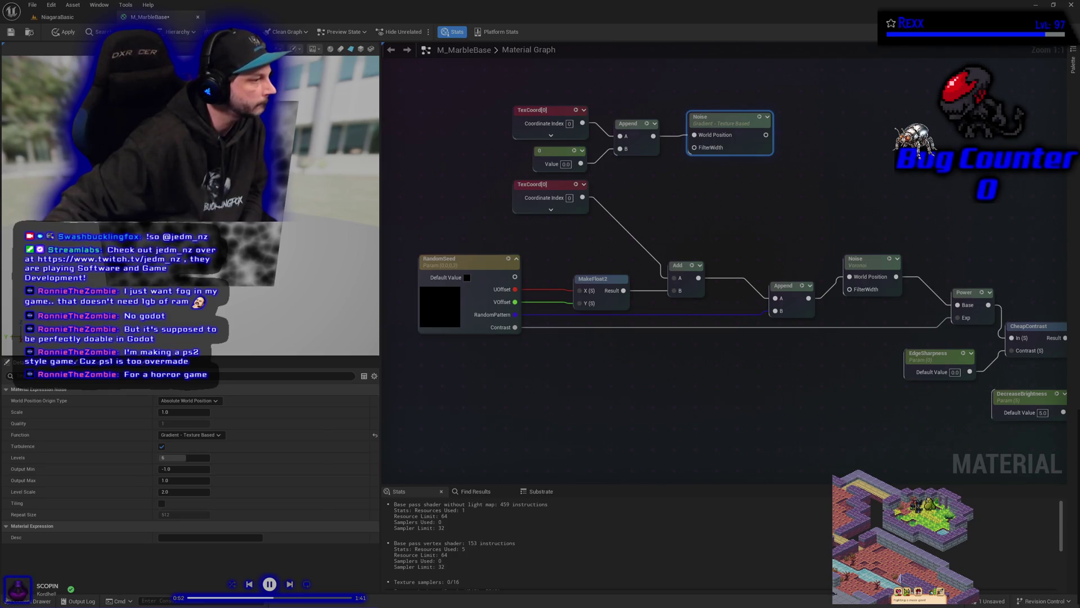
left_click(162, 446)
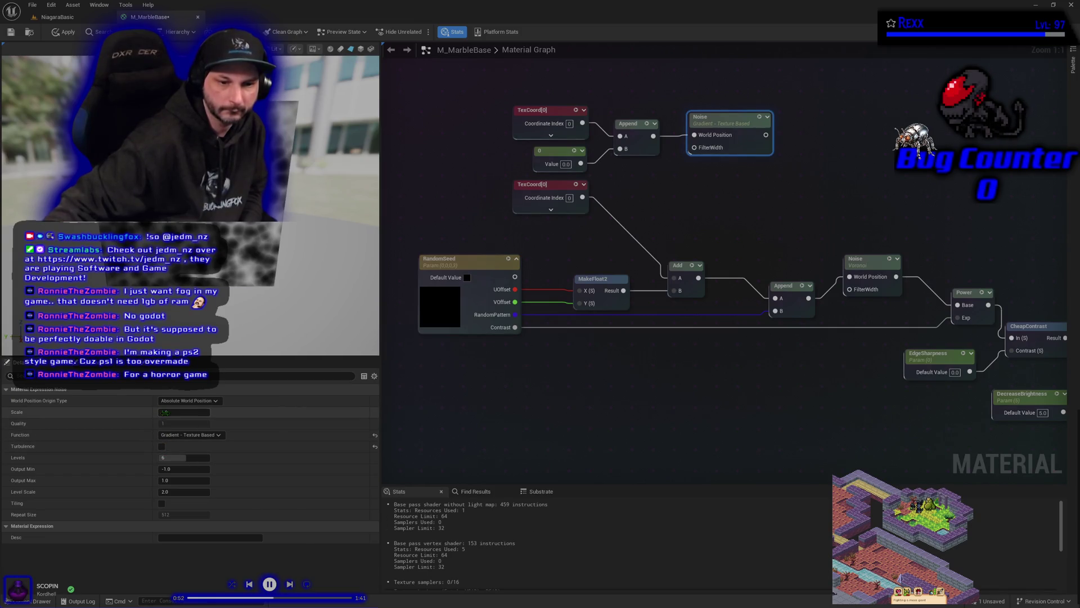
left_click(165, 412)
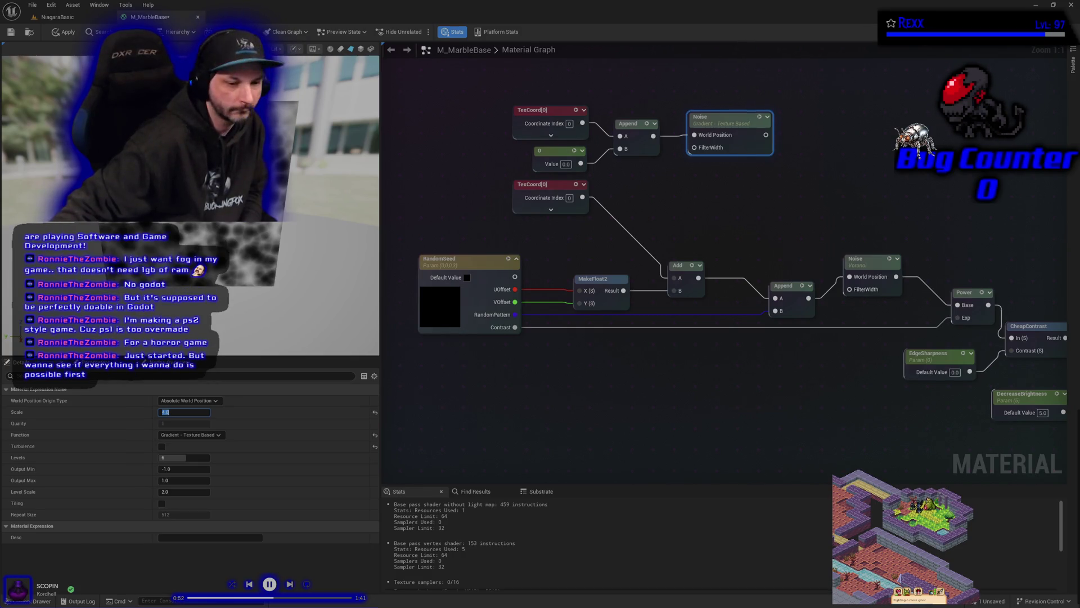
Enable tiling with repeat size 8, output min 0.0 and levels 4, then apply and save.
left_click(162, 503)
left_click(183, 514)
type("8")
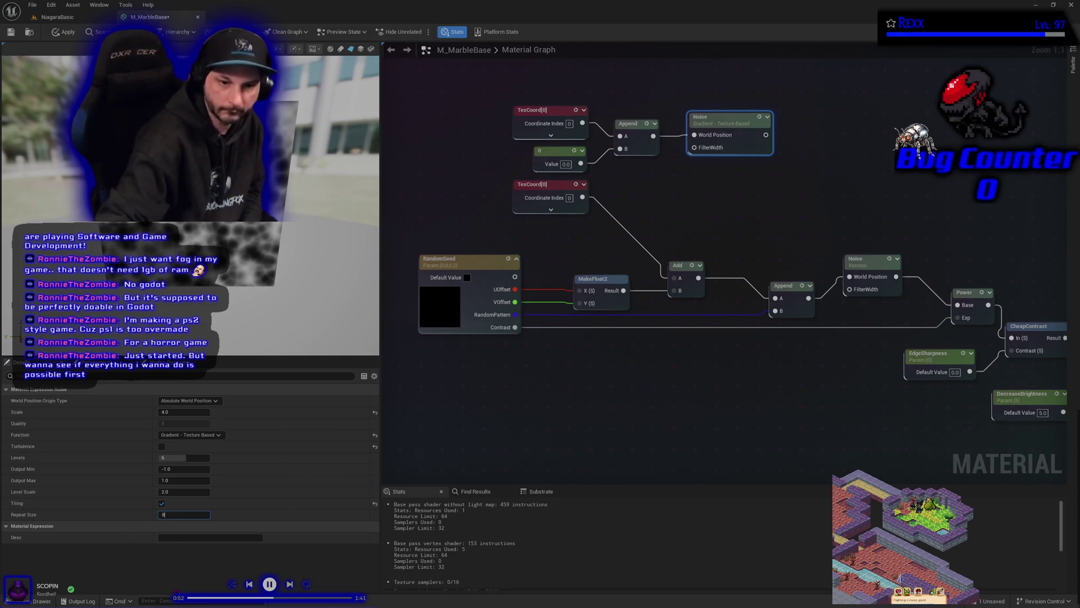
key("Return")
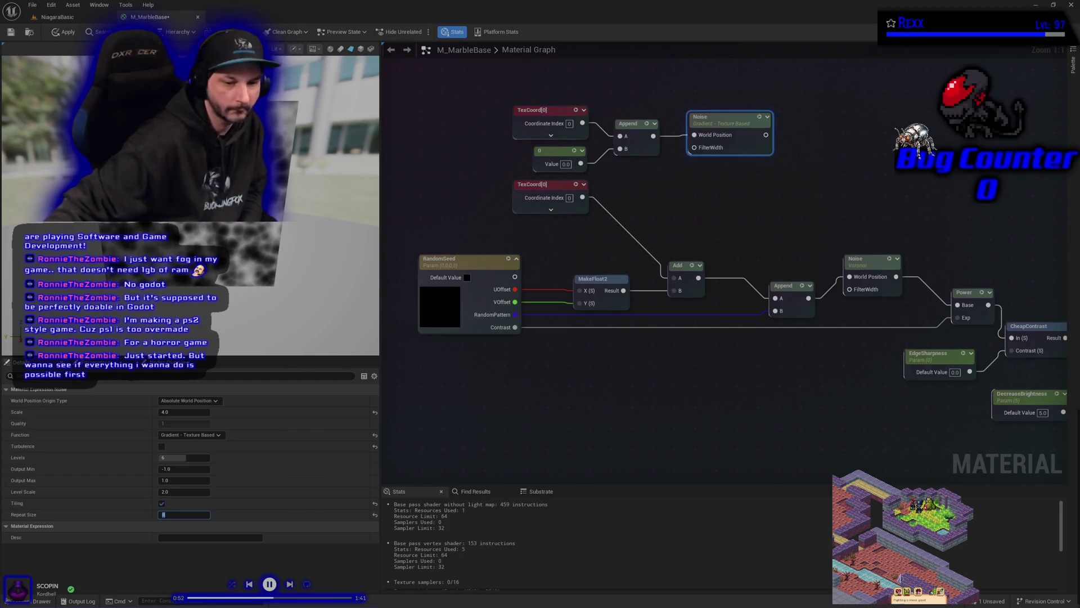
left_click(183, 469)
type("0")
key("Return")
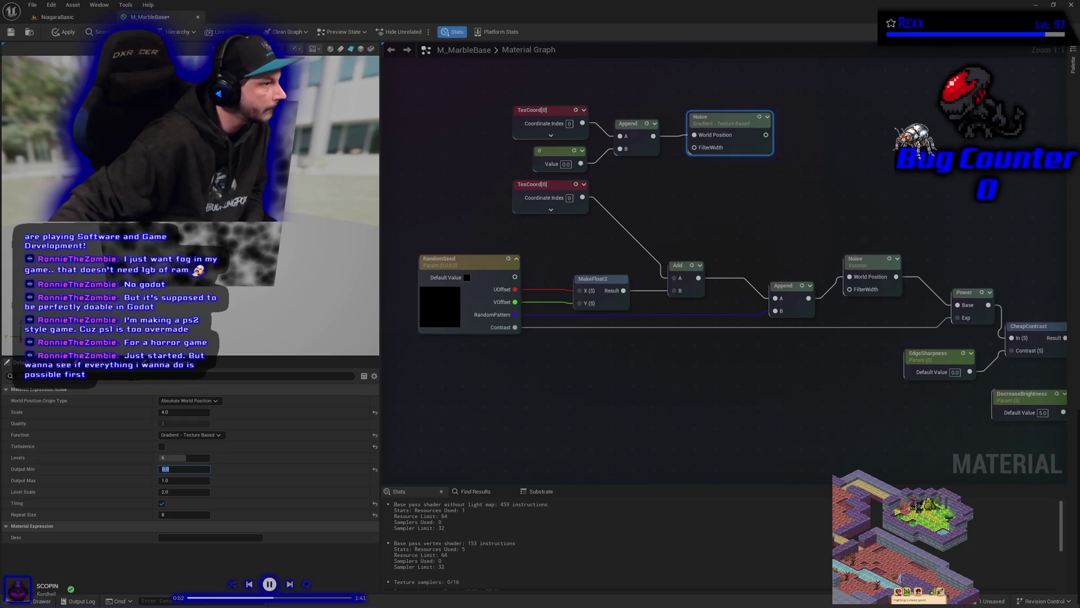
left_click(180, 458)
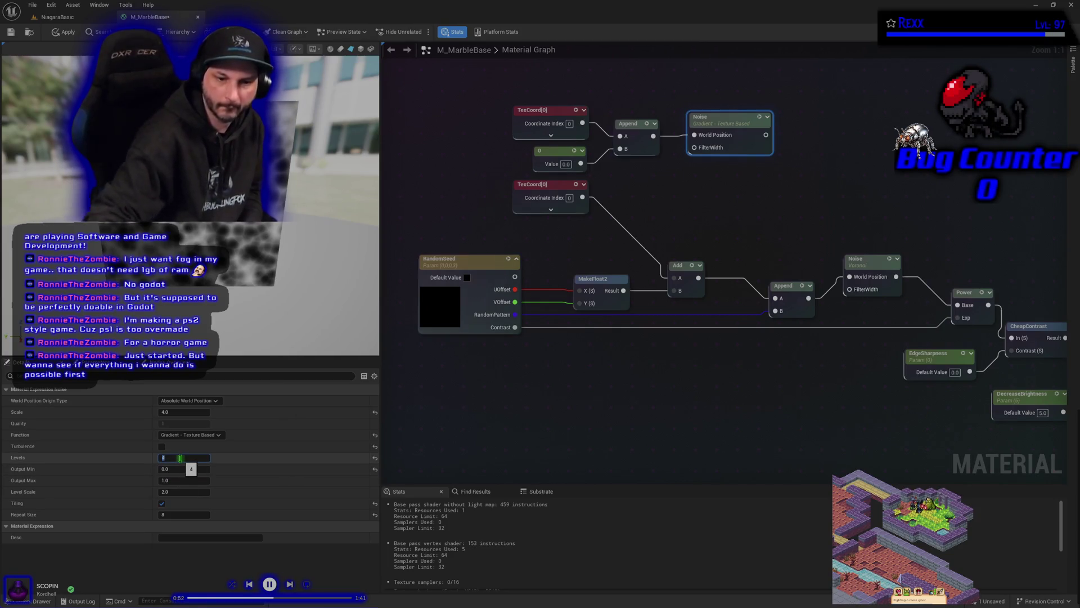
left_click(62, 35)
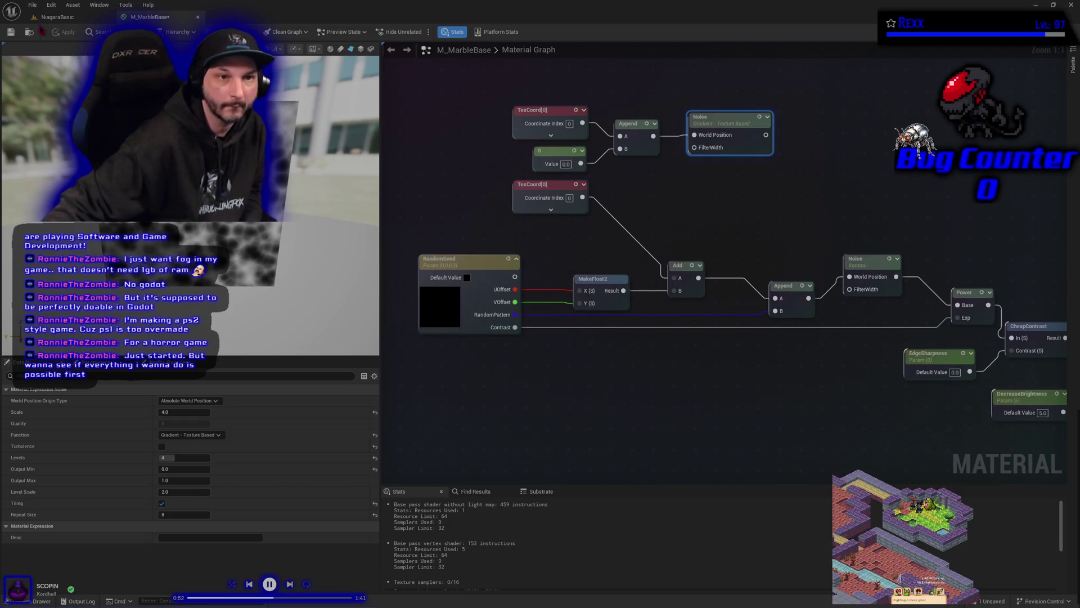
left_click(10, 32)
Deselect the Noise node and pan the graph to bring the Divide node into view.
left_click(605, 380)
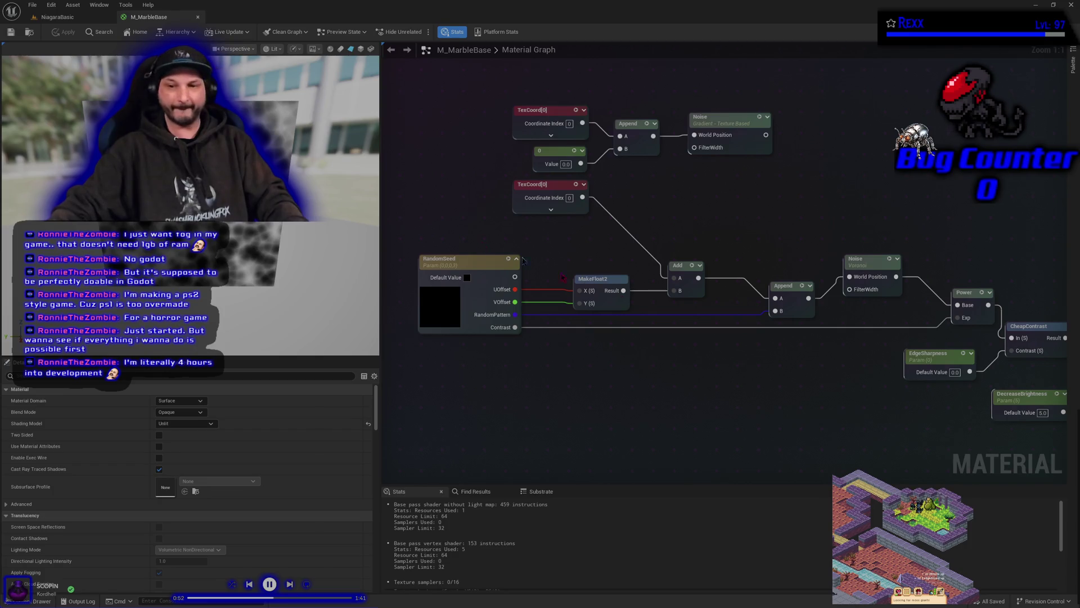
mouse_move(817, 291)
left_mouse_down()
mouse_move(732, 297)
mouse_move(716, 285)
mouse_move(719, 237)
left_mouse_up()
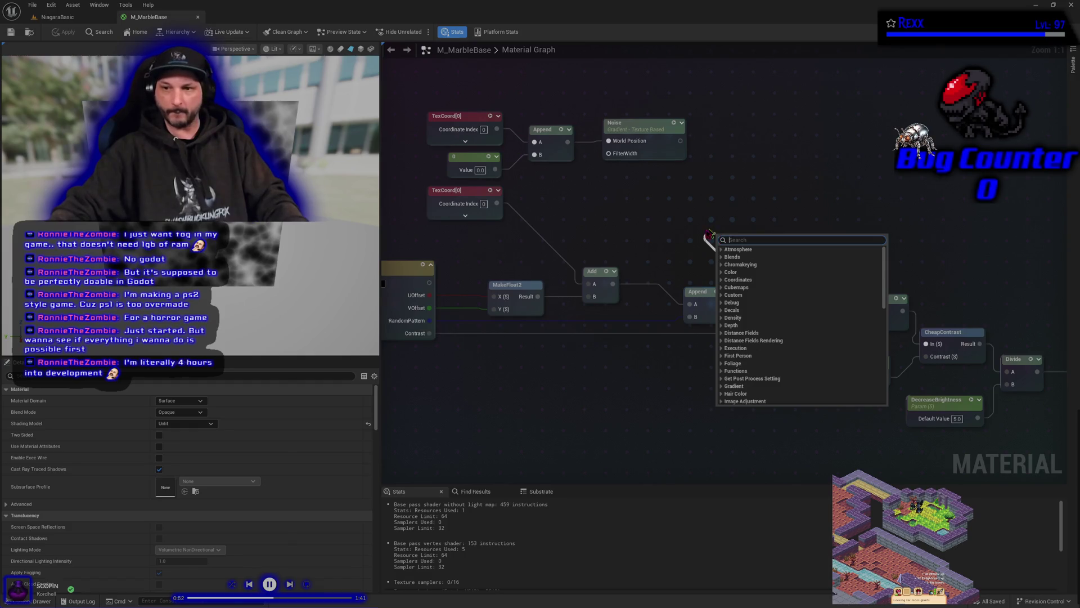
Add an Add node summing Append (B) and Gradient noise, feeding Voronoi Noise World Position.
type("add")
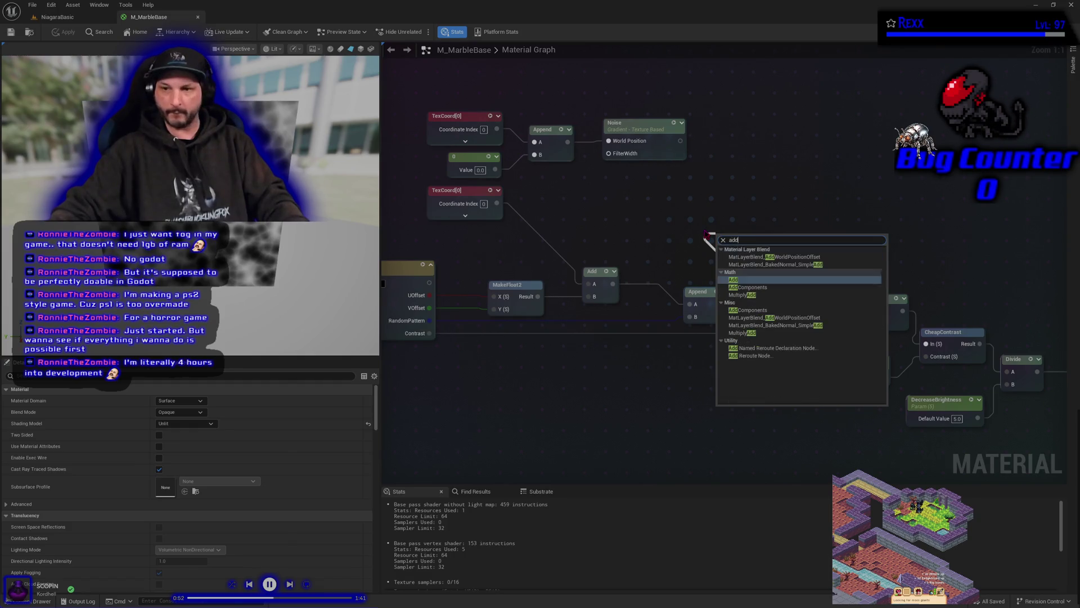
left_click(758, 284)
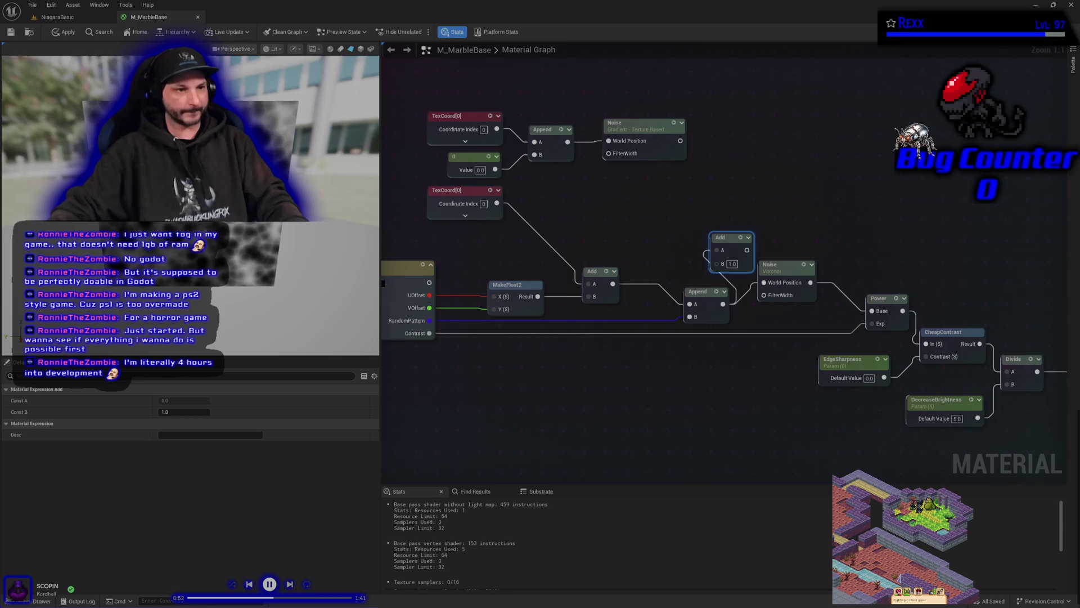
left_click_drag(785, 267, 828, 331)
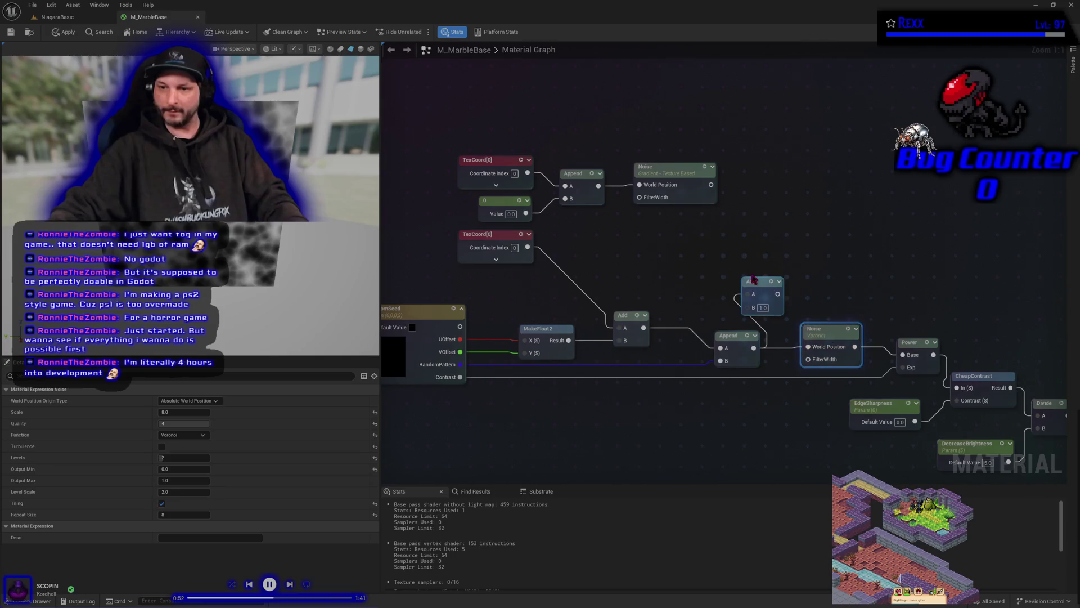
left_click_drag(754, 280, 794, 283)
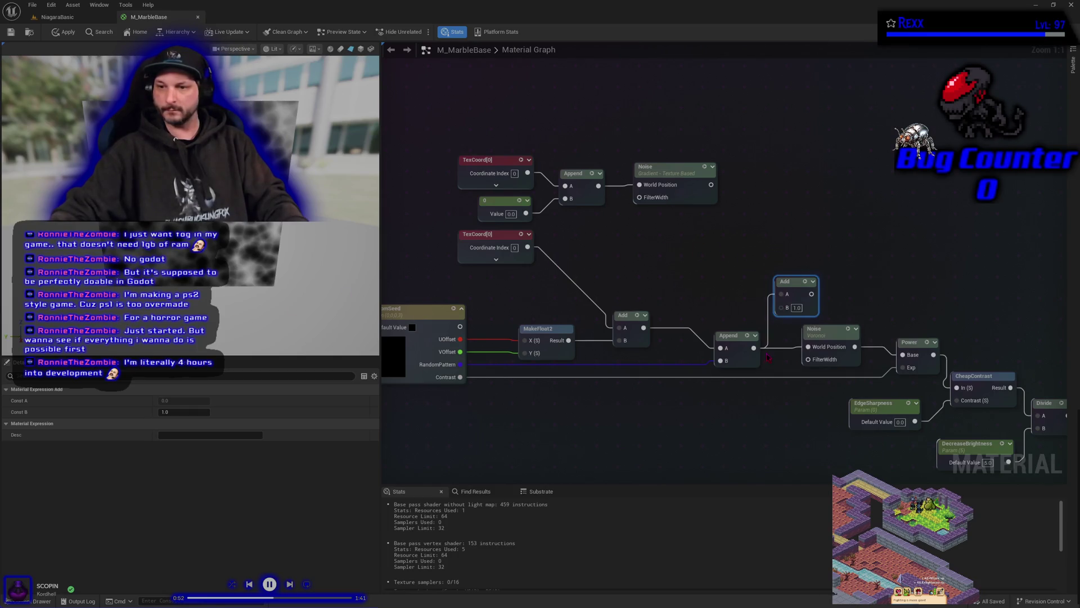
mouse_move(754, 348)
left_mouse_down()
mouse_move(787, 308)
mouse_move(711, 185)
left_mouse_up()
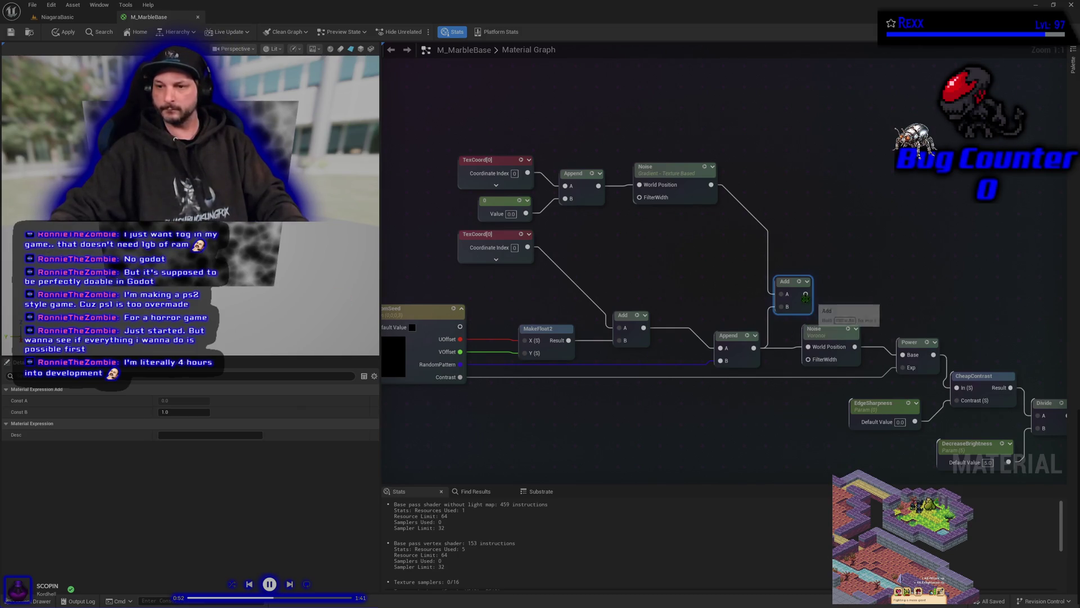
left_click_drag(806, 294, 809, 347)
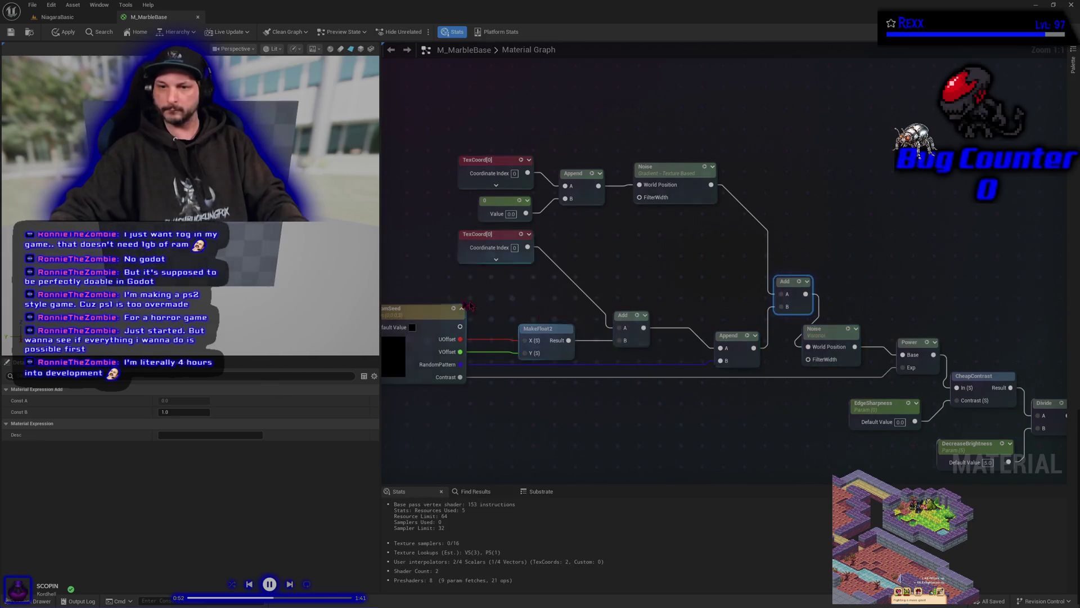
Apply the material, then float the M_MarbleBase editor as an enlarged separate window.
left_click(60, 32)
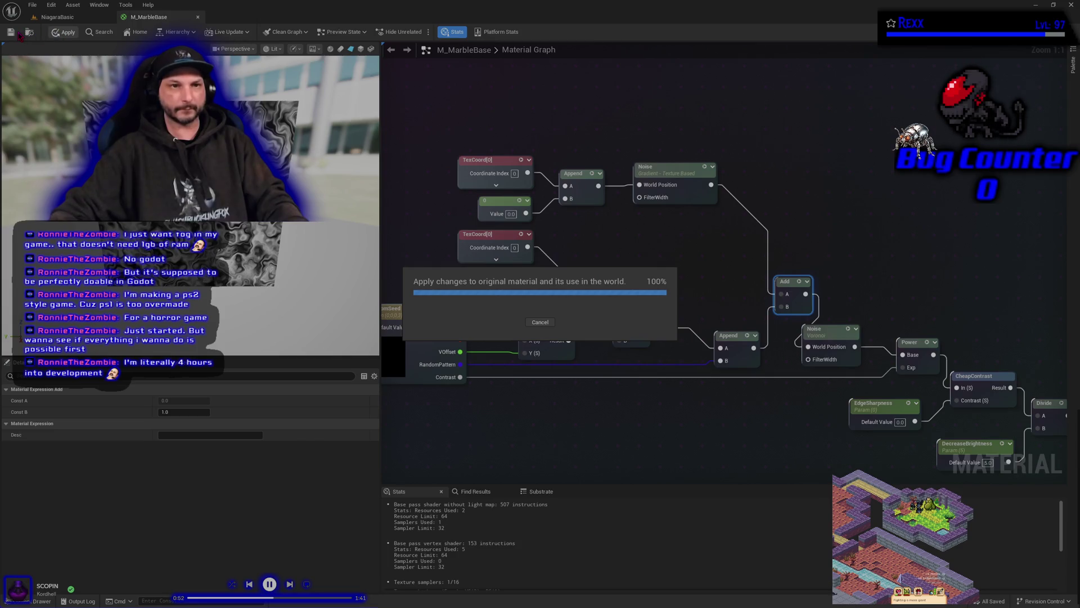
left_click(32, 5)
mouse_move(47, 39)
key("Escape")
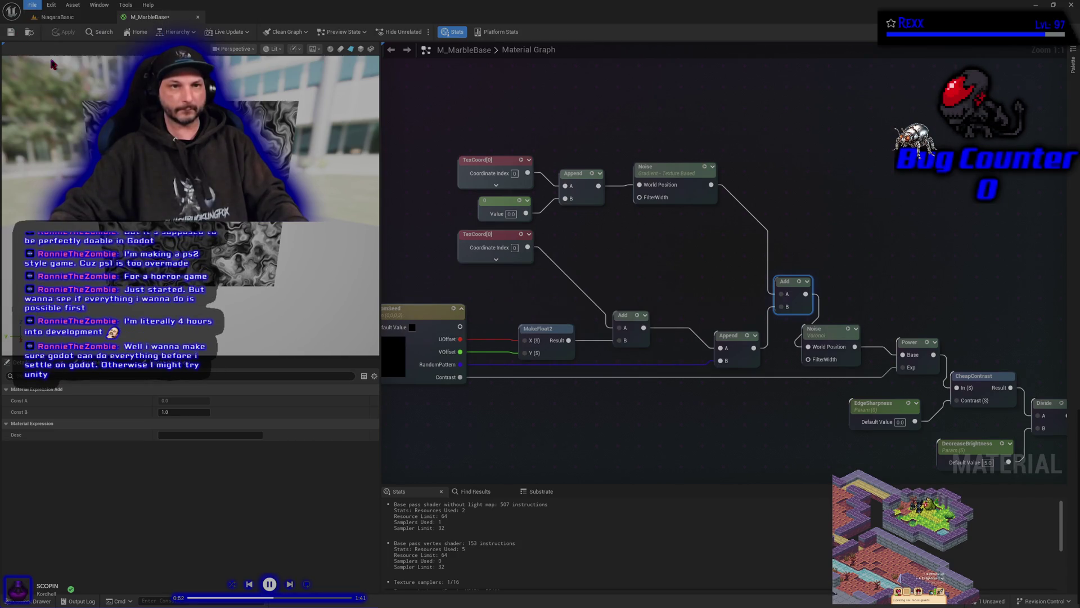
left_click_drag(172, 18, 298, 72)
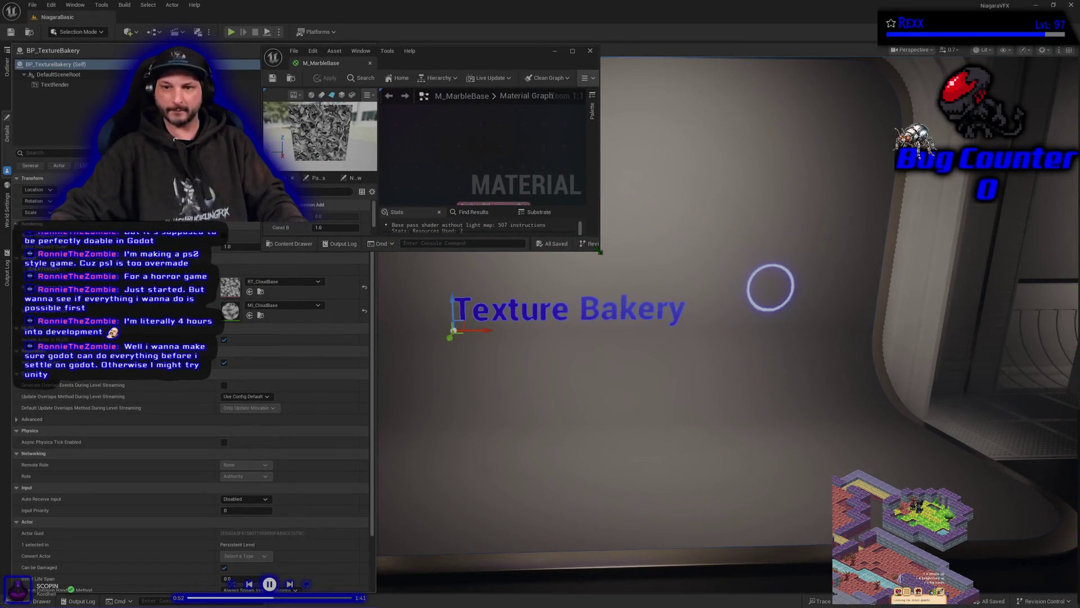
mouse_move(598, 252)
left_mouse_down()
mouse_move(808, 439)
mouse_move(1026, 513)
mouse_move(1055, 572)
left_mouse_up()
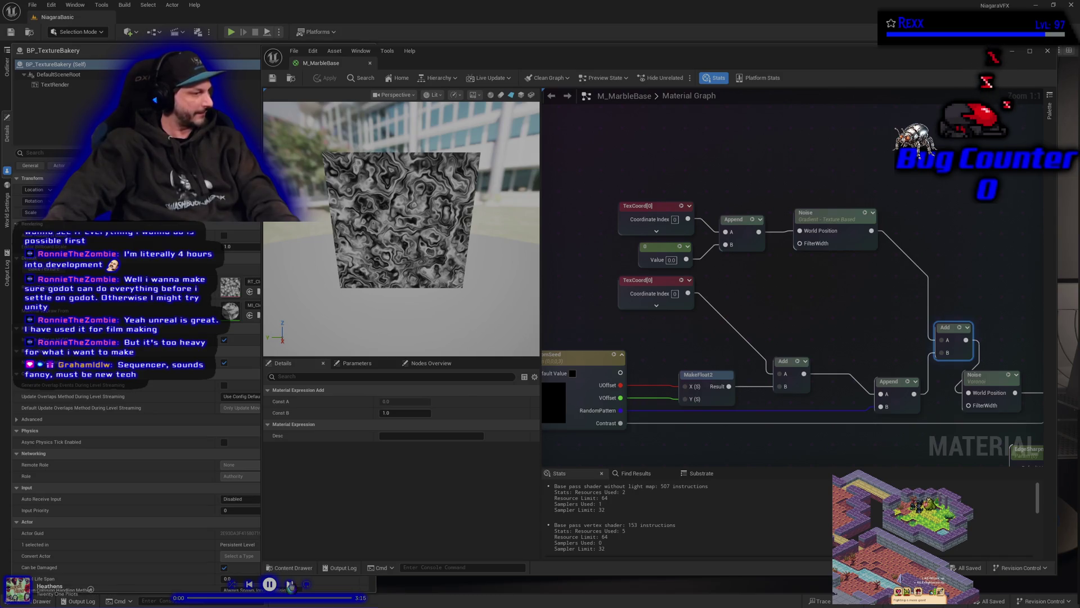
left_click(290, 585)
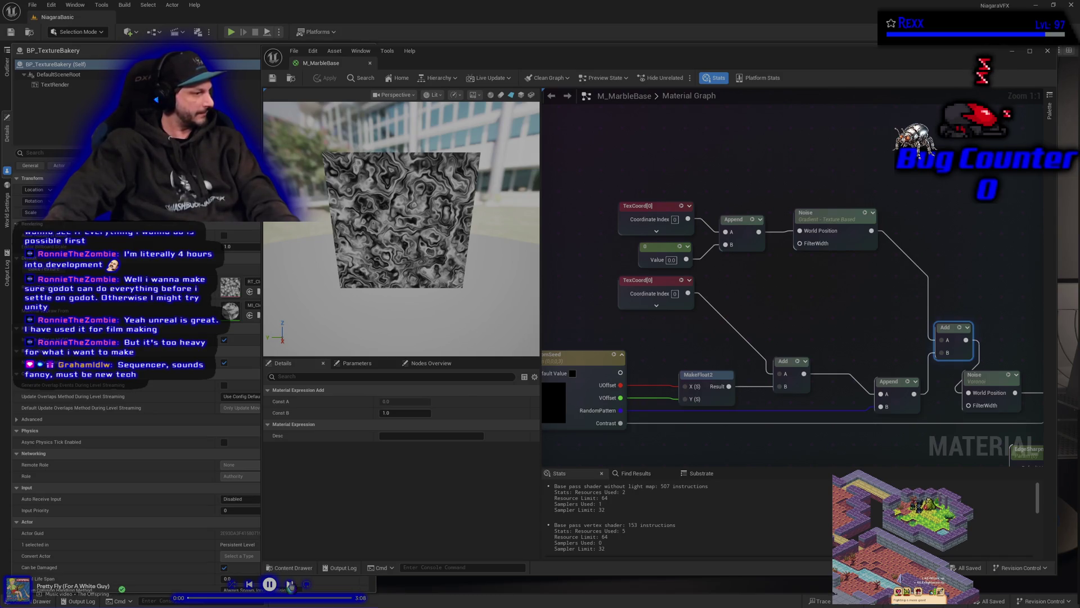
left_click(290, 586)
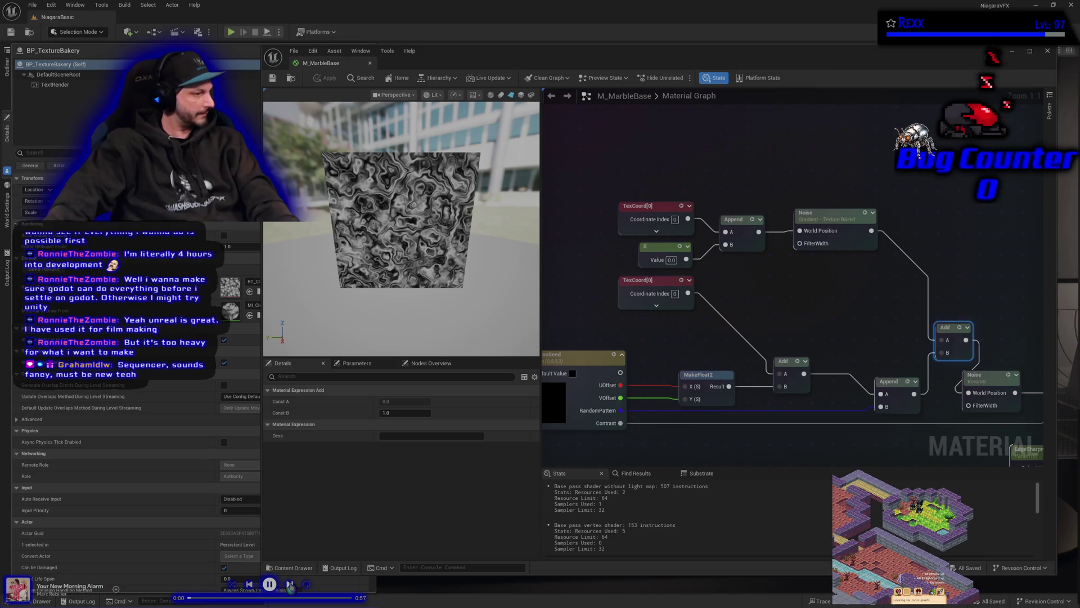
left_click(290, 585)
left_click(291, 585)
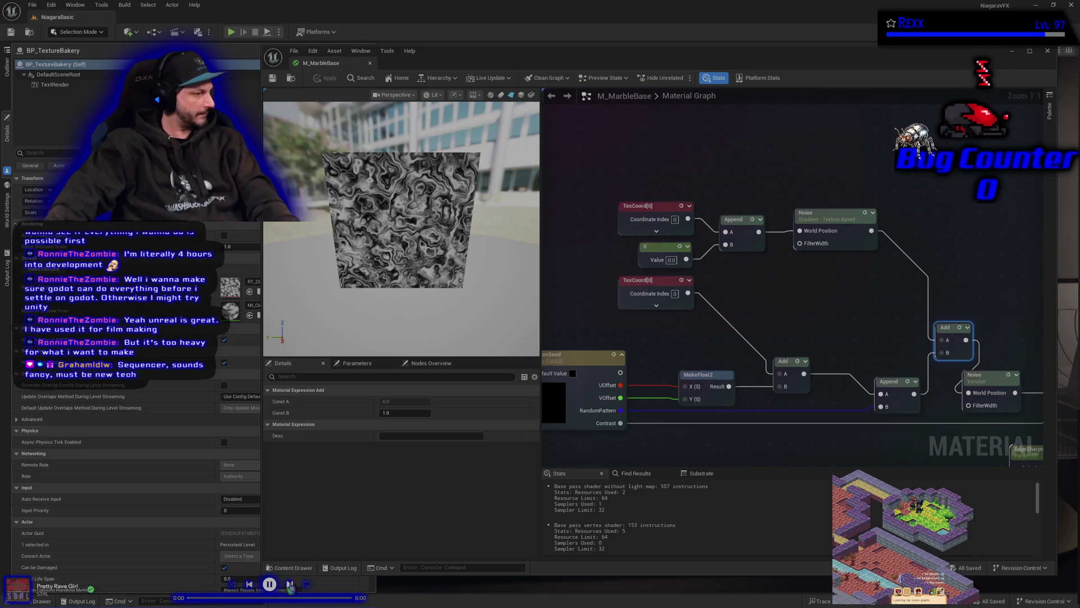
left_click(291, 586)
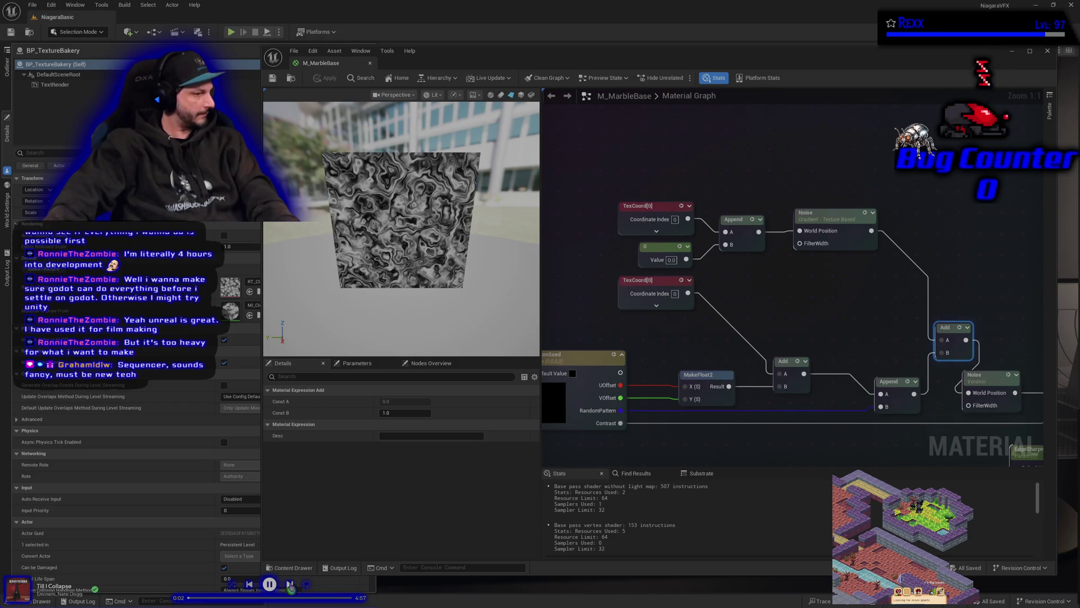
left_click(290, 585)
left_click(290, 585)
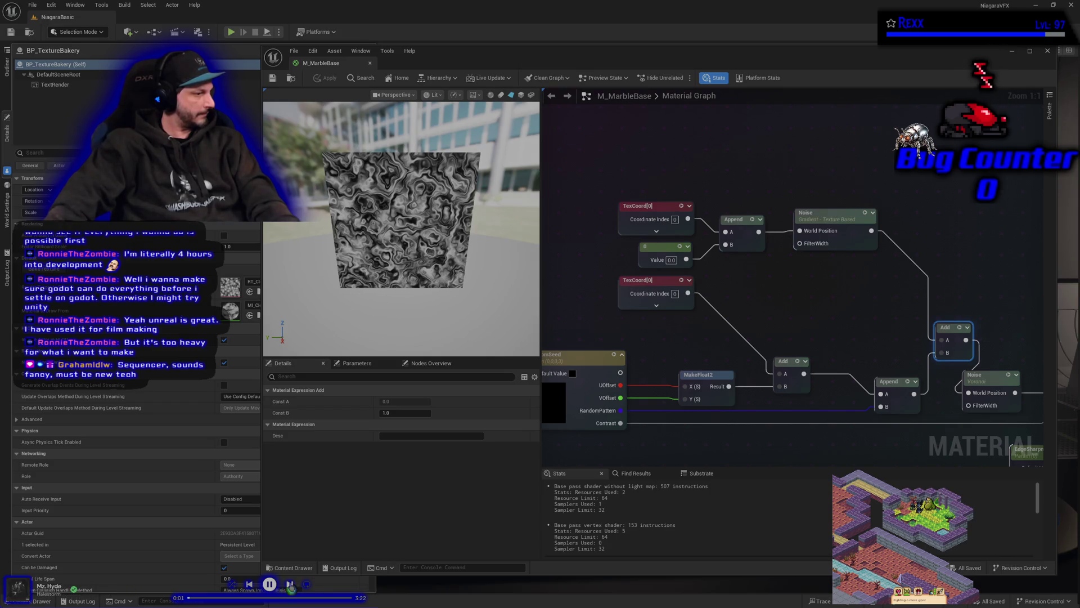
left_click(291, 585)
left_click(291, 585)
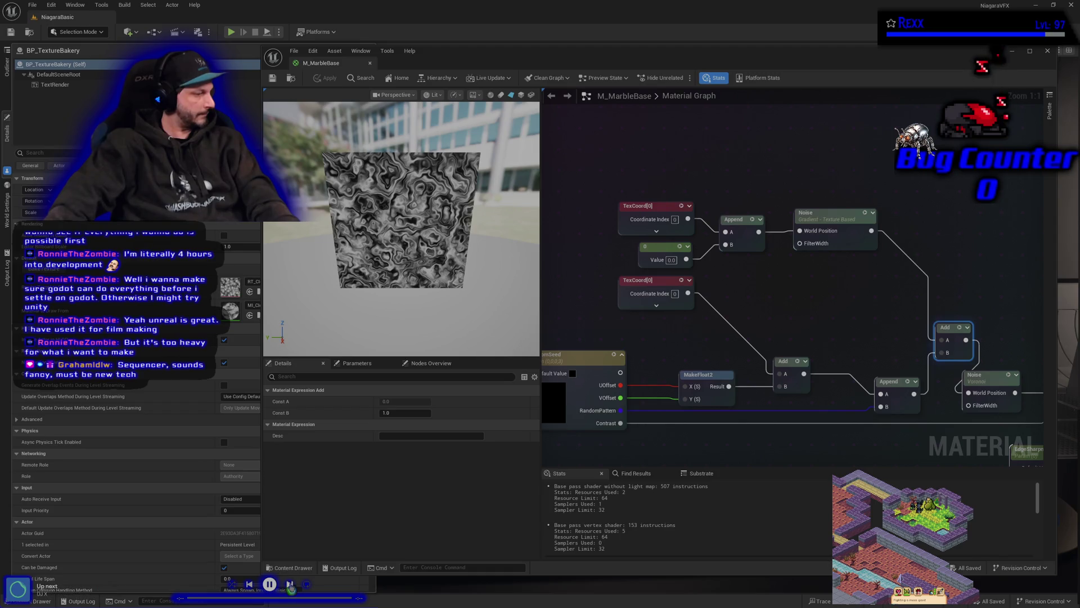
left_click(291, 586)
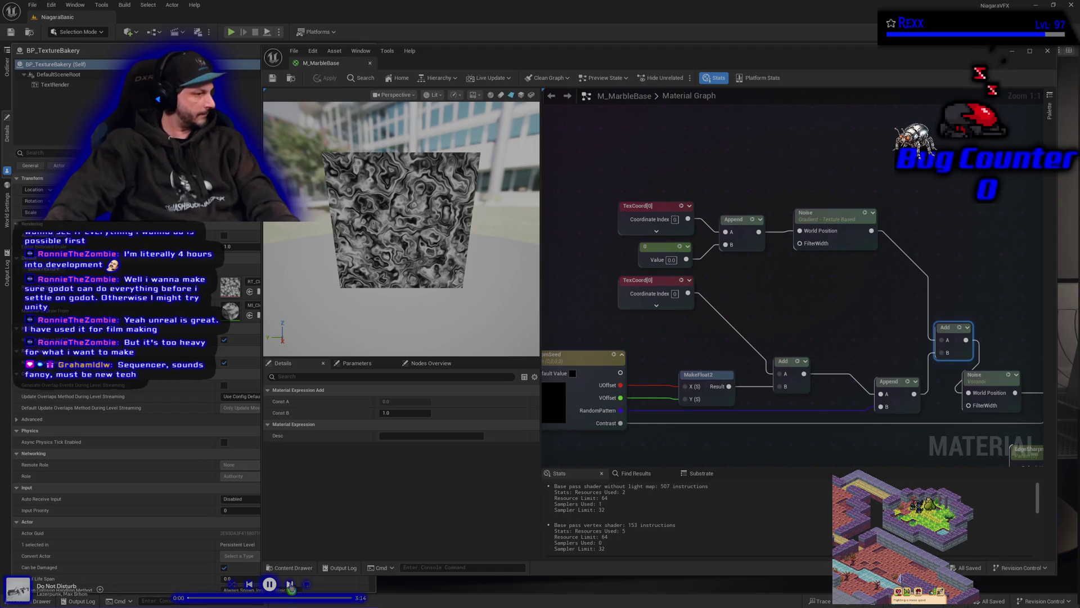
left_click(290, 585)
left_click(291, 585)
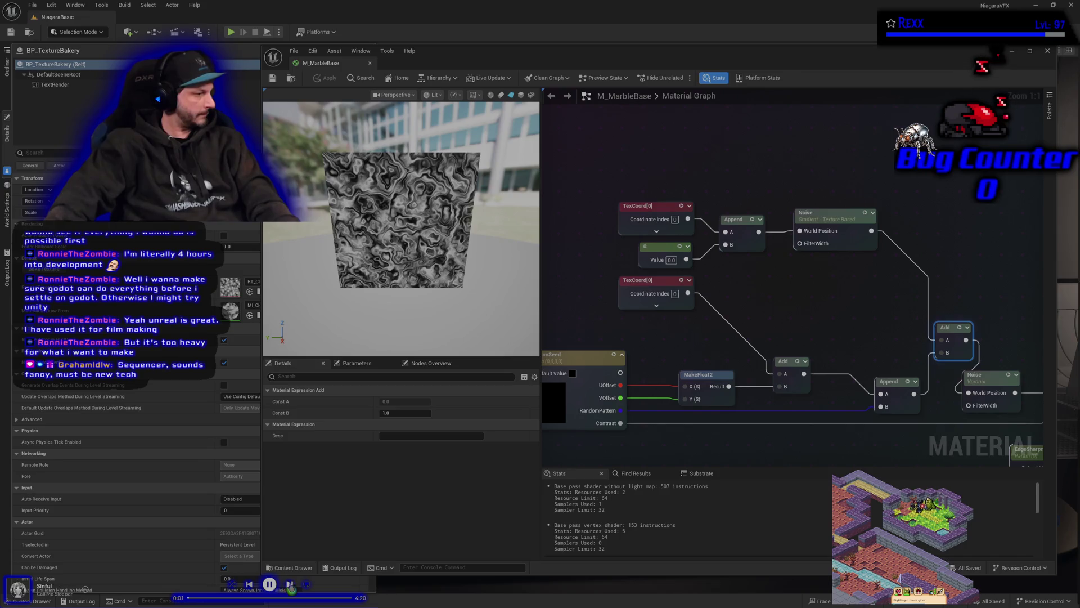
left_click(291, 585)
left_click(290, 585)
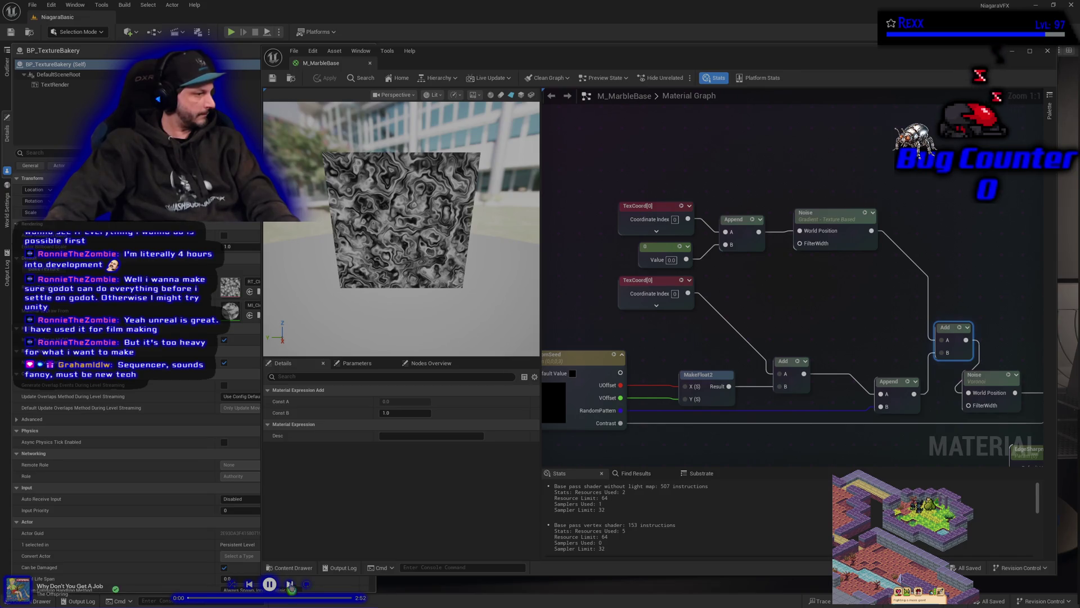
left_click(290, 585)
left_click(290, 585)
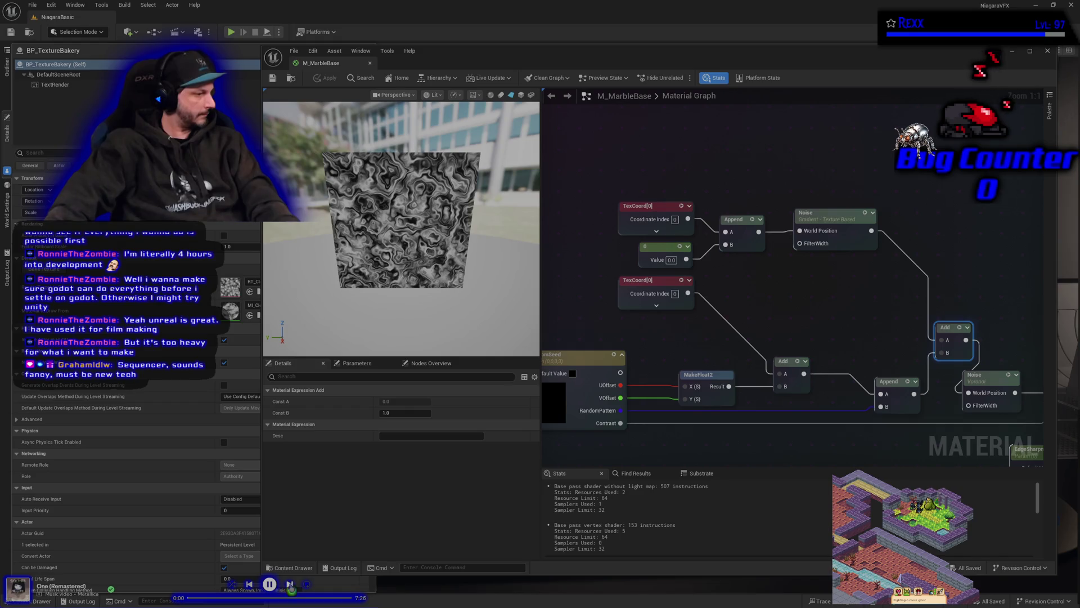
left_click(290, 585)
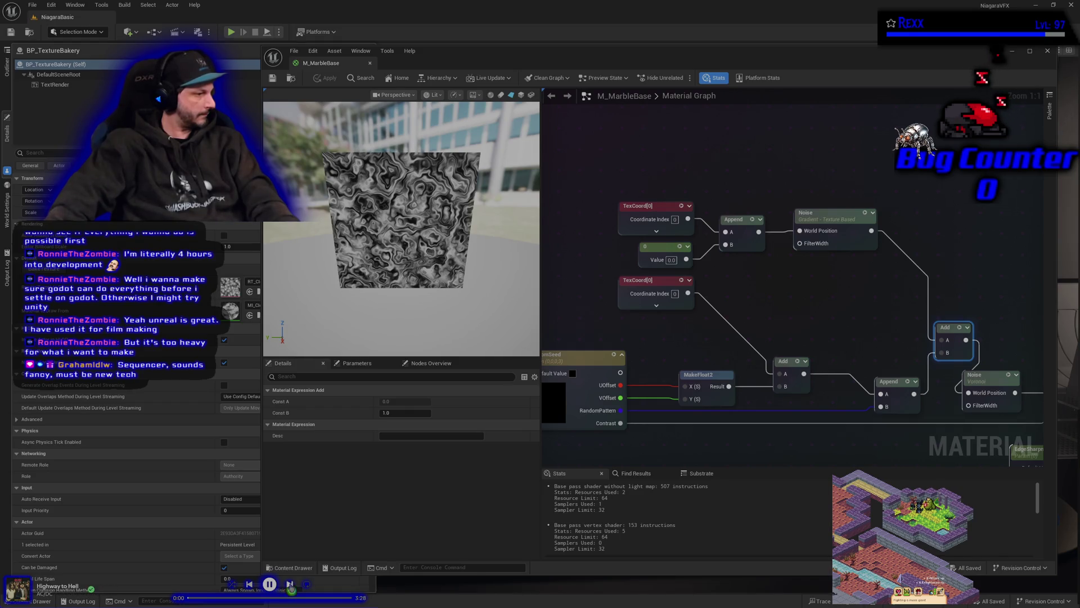
left_click(290, 585)
left_click(290, 585)
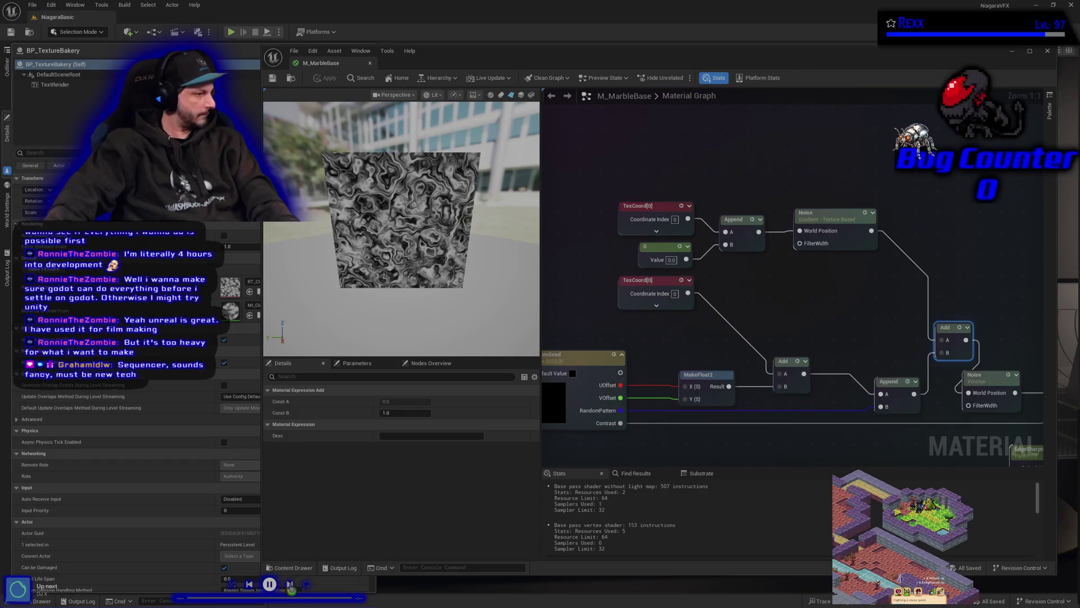
left_click(291, 585)
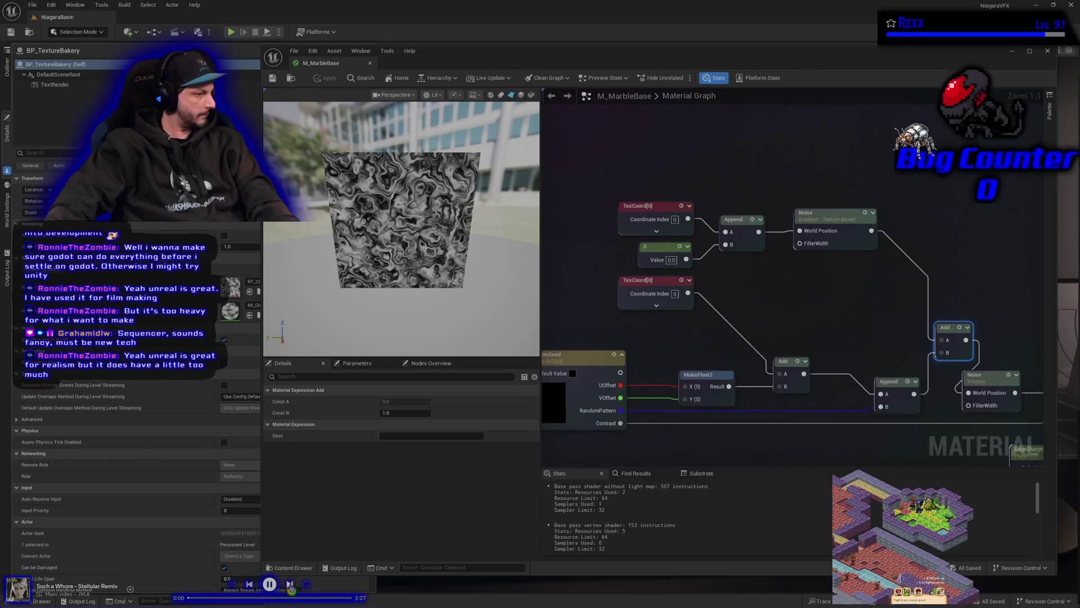
left_click(291, 585)
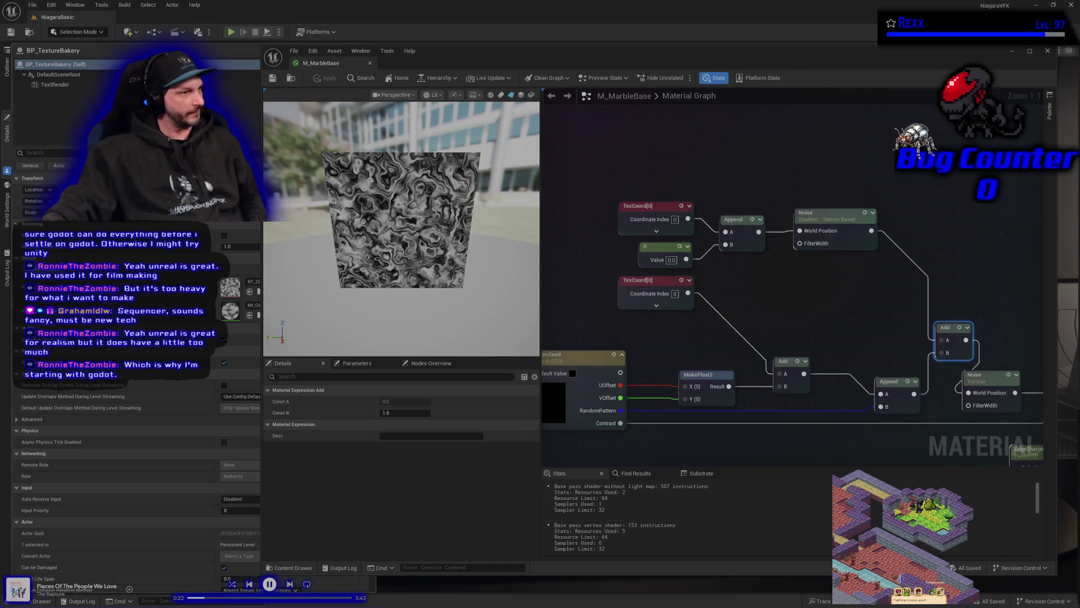
Insert a Divide node with B of 3.0 between the upper Noise output and the Add node.
left_click_drag(855, 298, 697, 301)
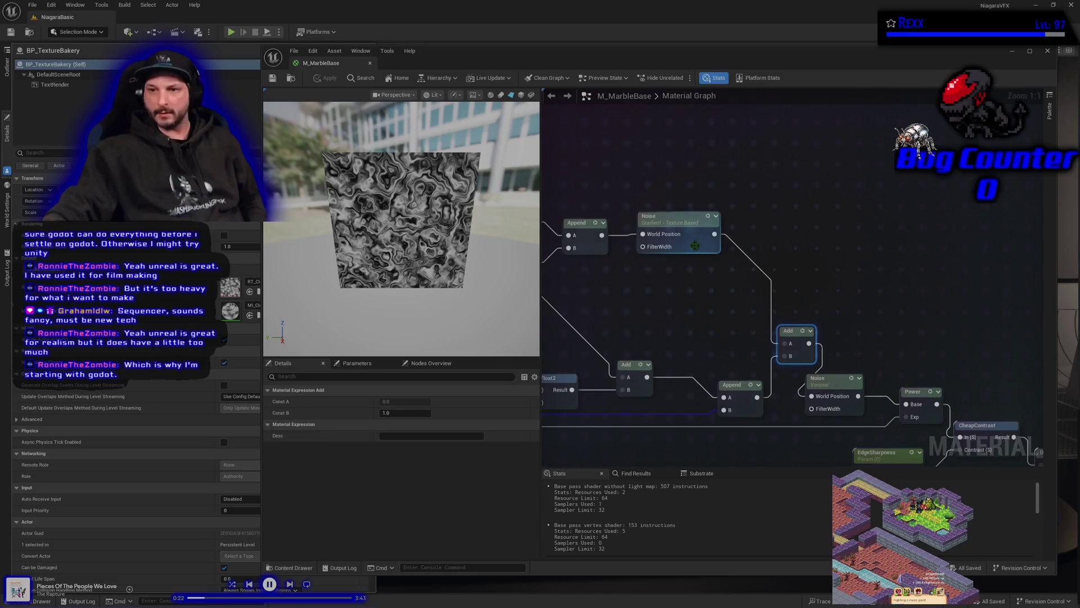
left_click_drag(714, 234, 727, 231)
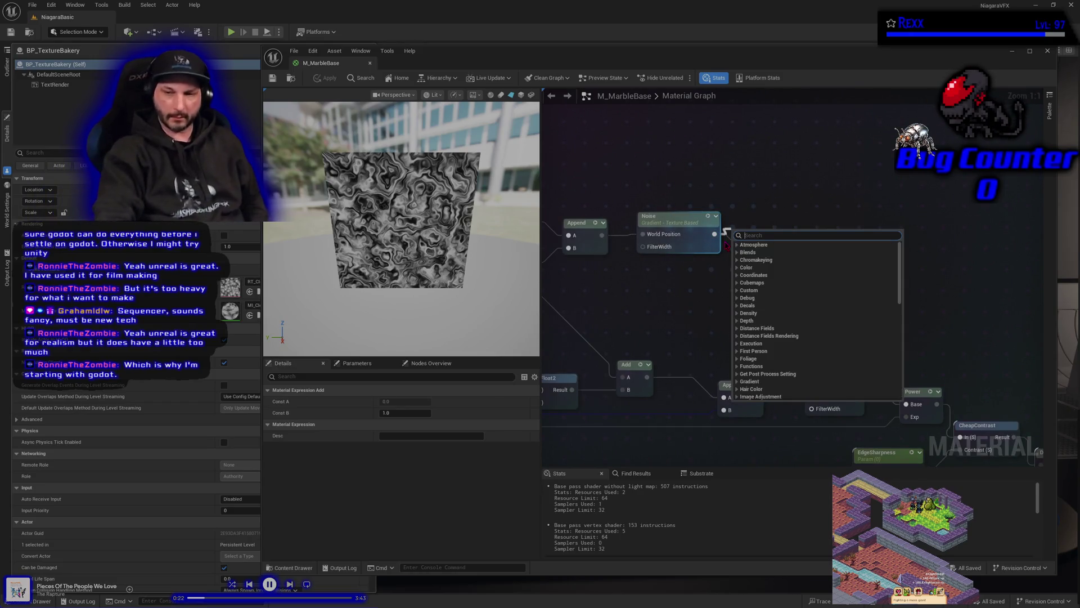
type("divide")
key("Return")
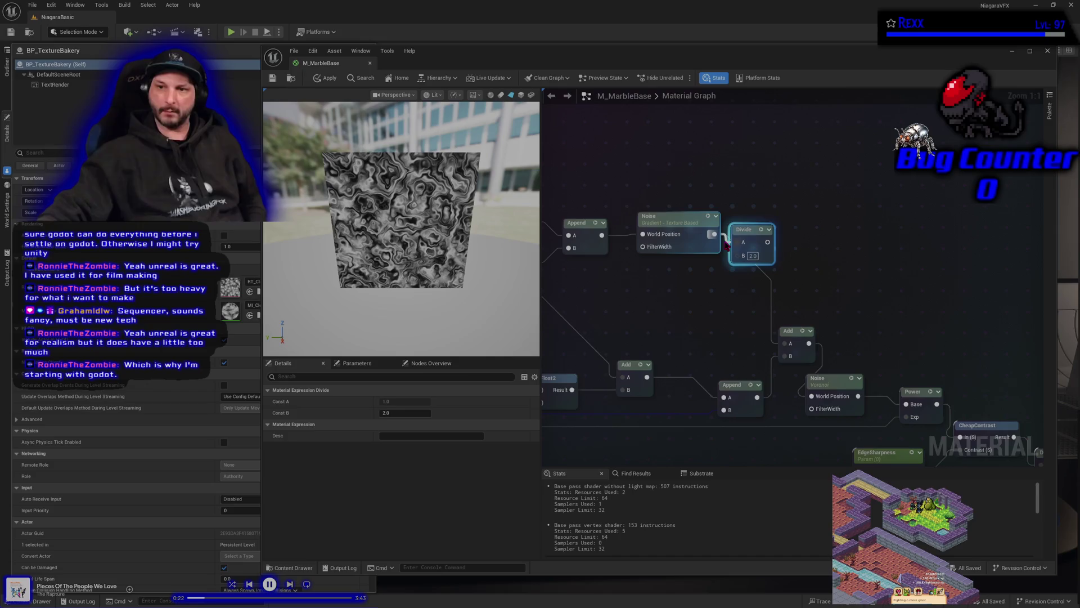
left_click_drag(763, 242, 836, 235)
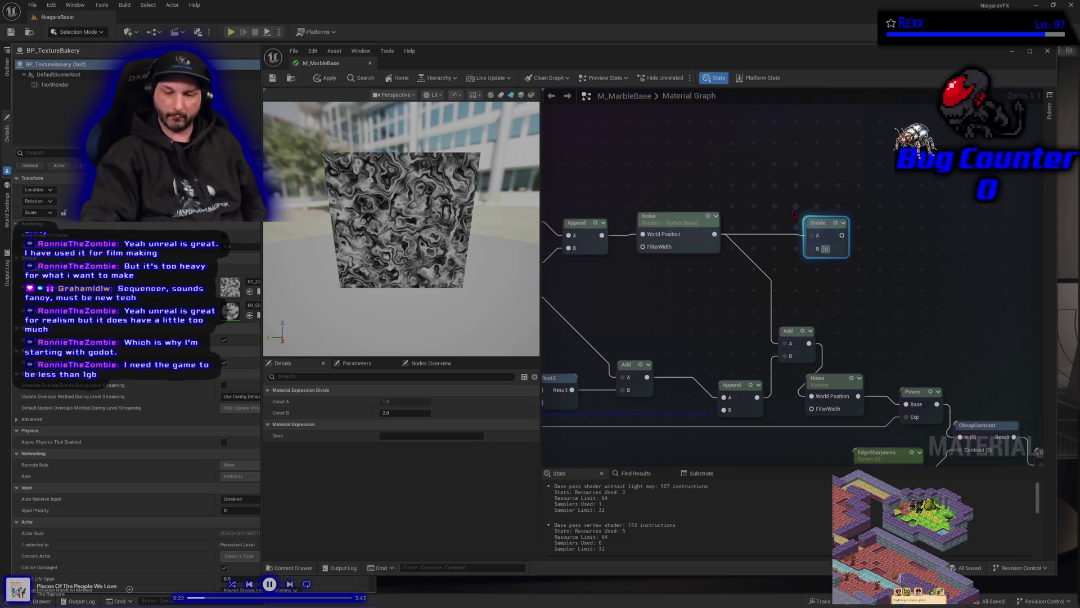
type("3")
key("Return")
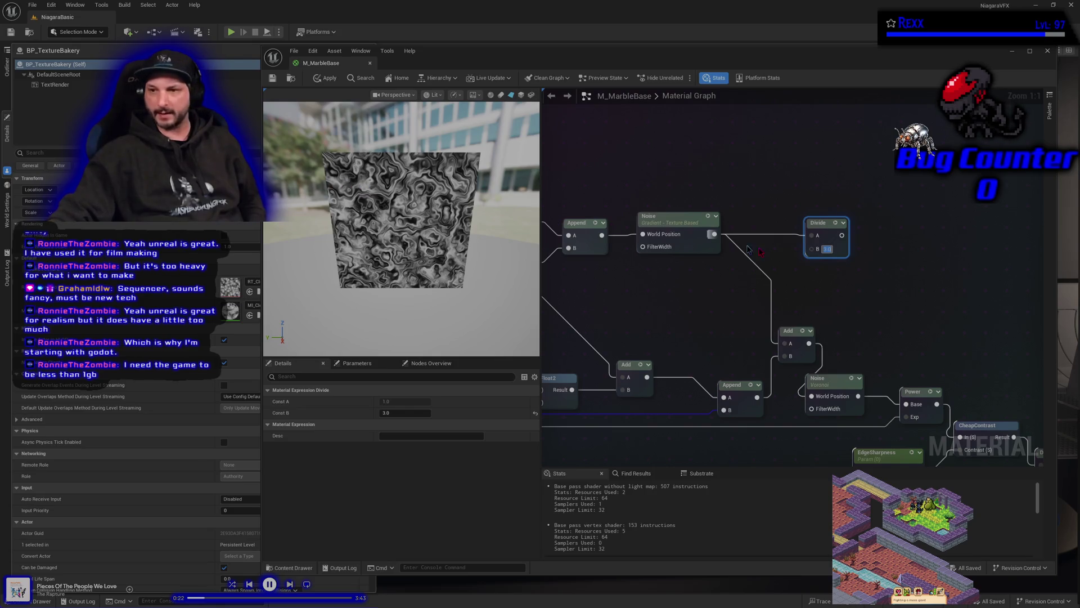
mouse_move(842, 235)
left_mouse_down()
mouse_move(811, 339)
mouse_move(786, 343)
left_mouse_up()
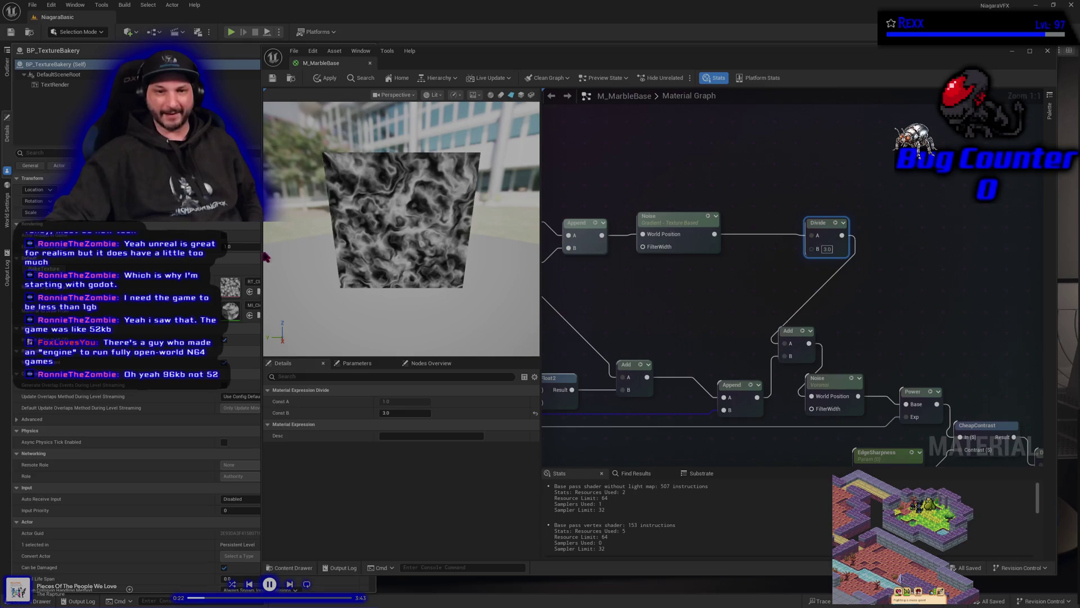
left_click_drag(262, 248, 118, 248)
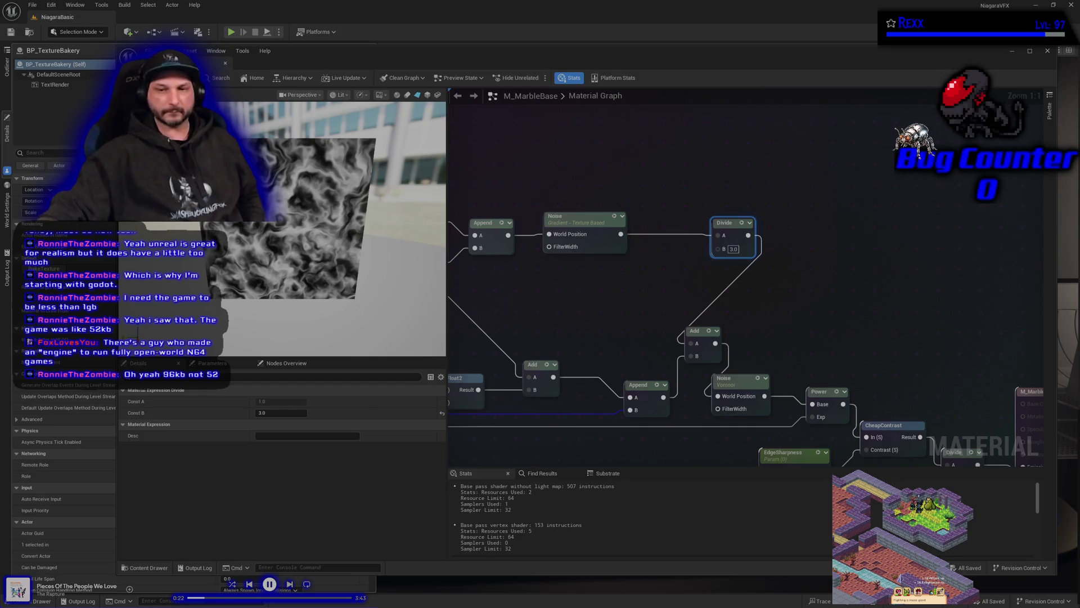
Adjust the upper Noise node's Levels value, apply the material, and save all assets.
left_click(570, 225)
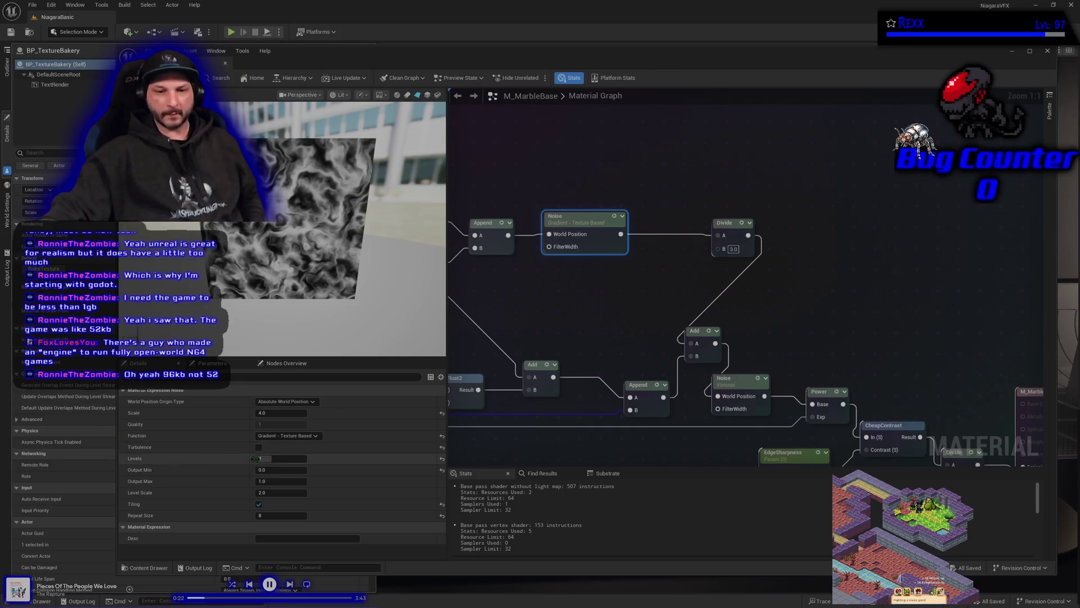
left_click(281, 459)
type("8")
key("Return")
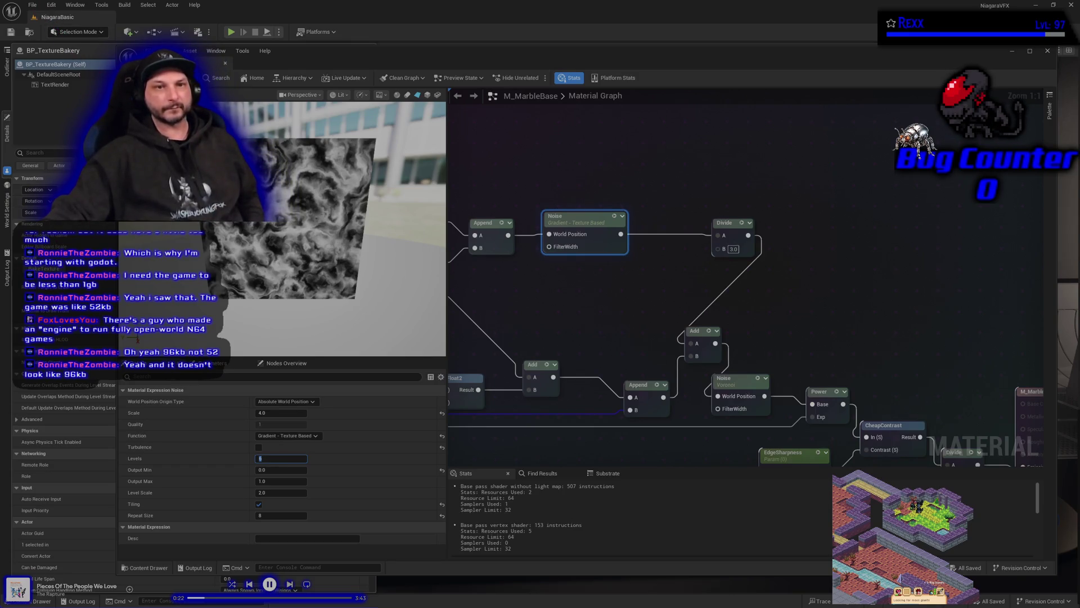
key("Return")
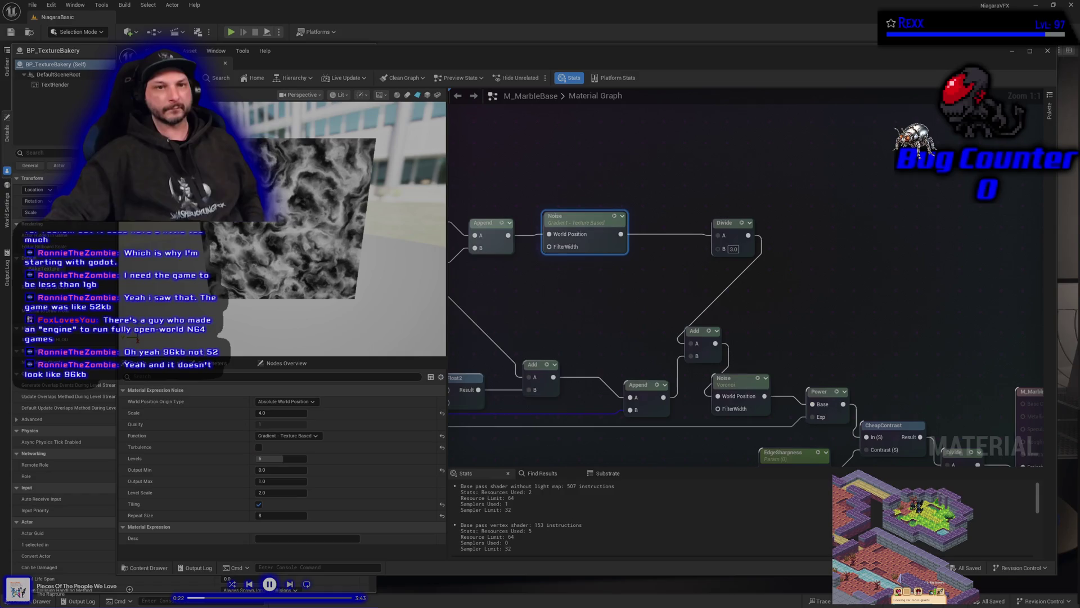
left_click(32, 4)
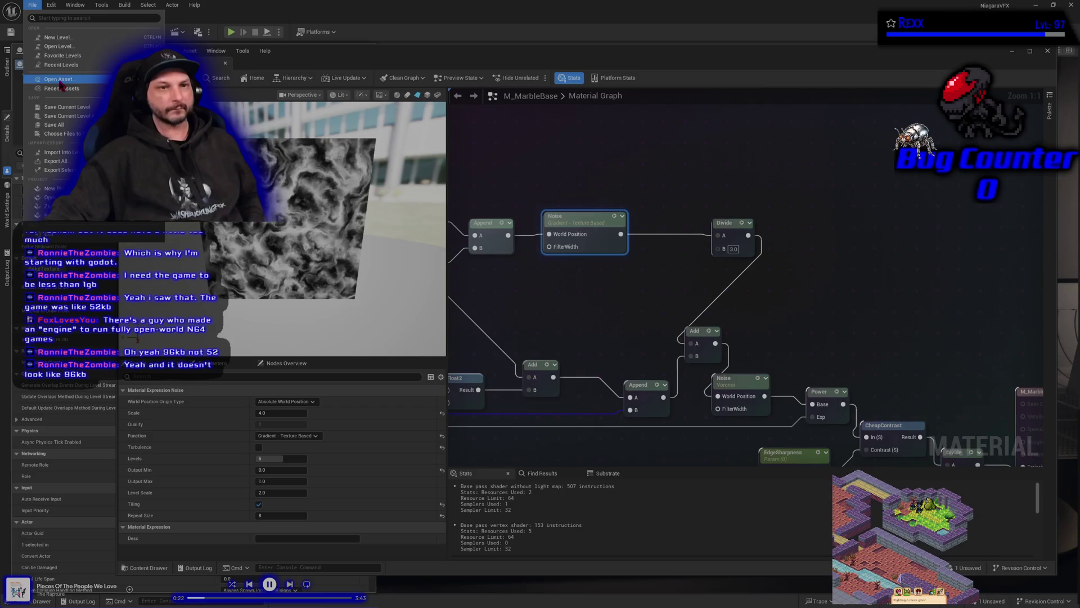
left_click(61, 126)
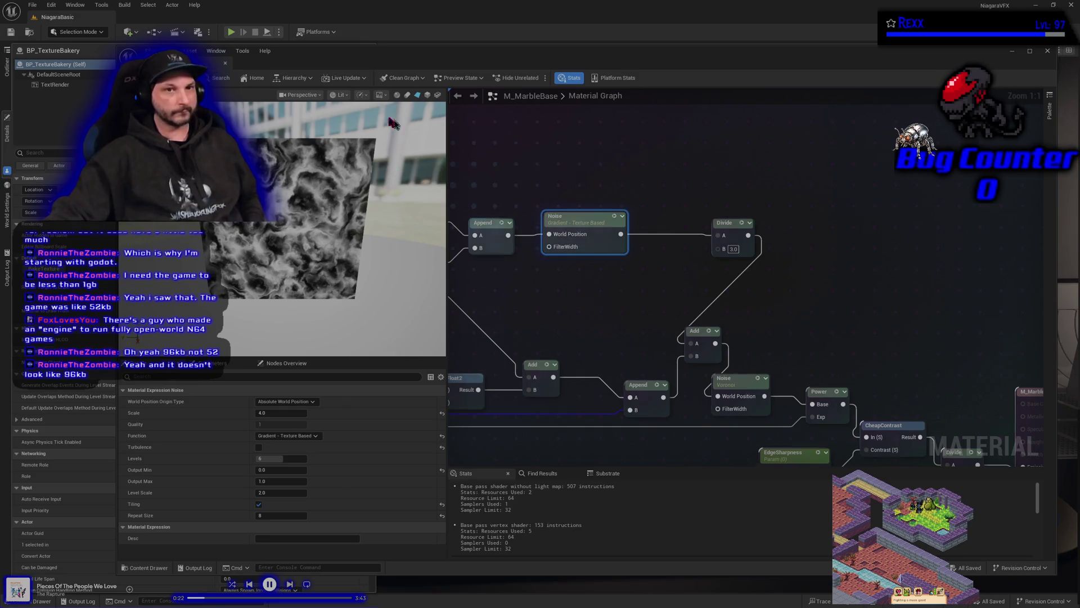
Create a material instance of M_MarbleBase named MI_MarbleBase and save all assets.
left_click_drag(249, 73, 164, 17)
left_click(68, 18)
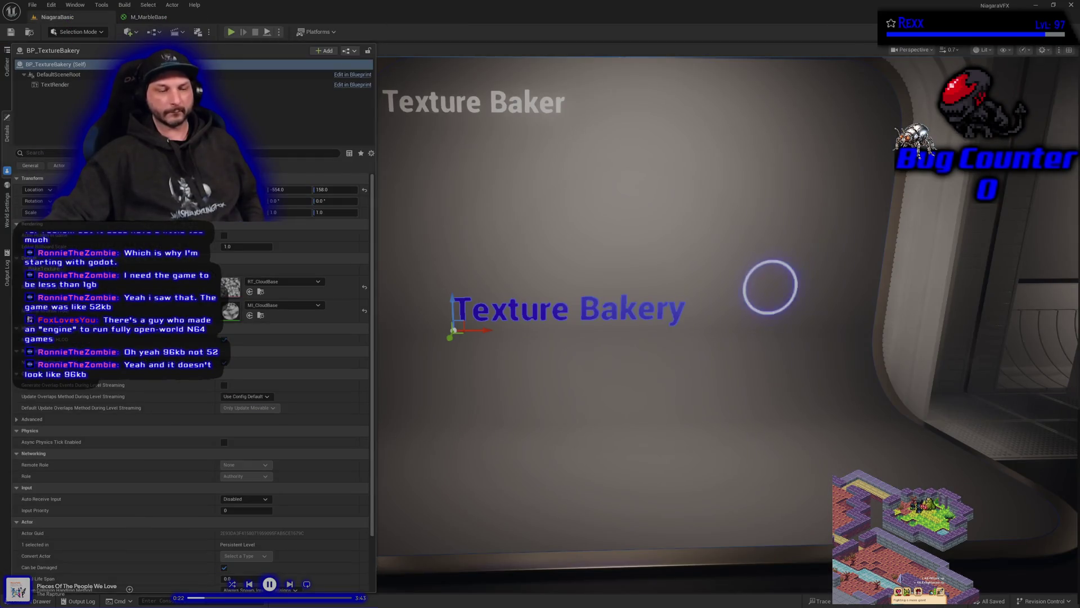
left_click(34, 601)
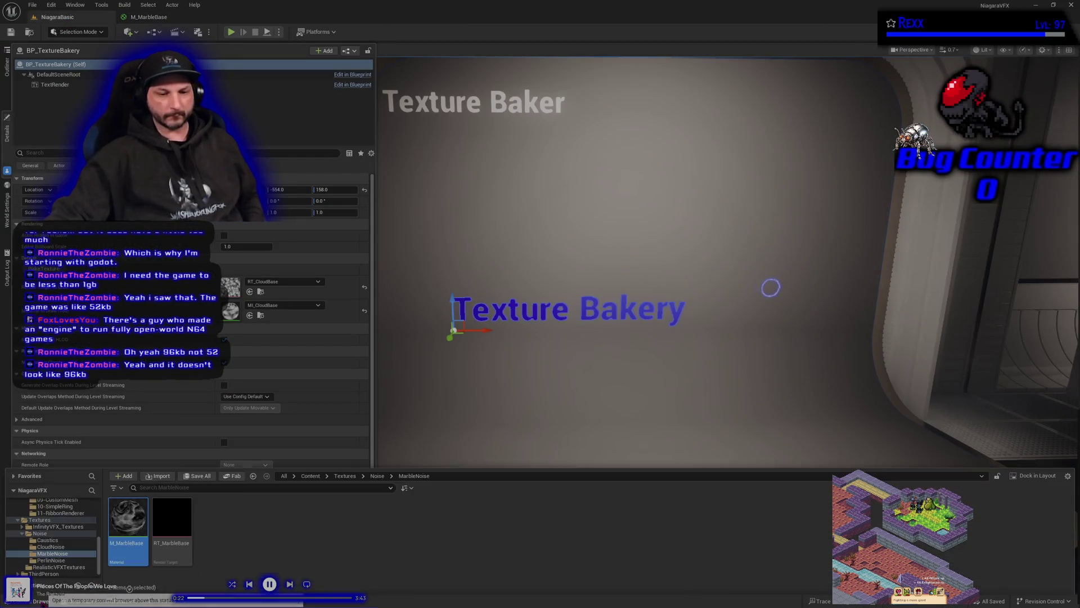
right_click(121, 520)
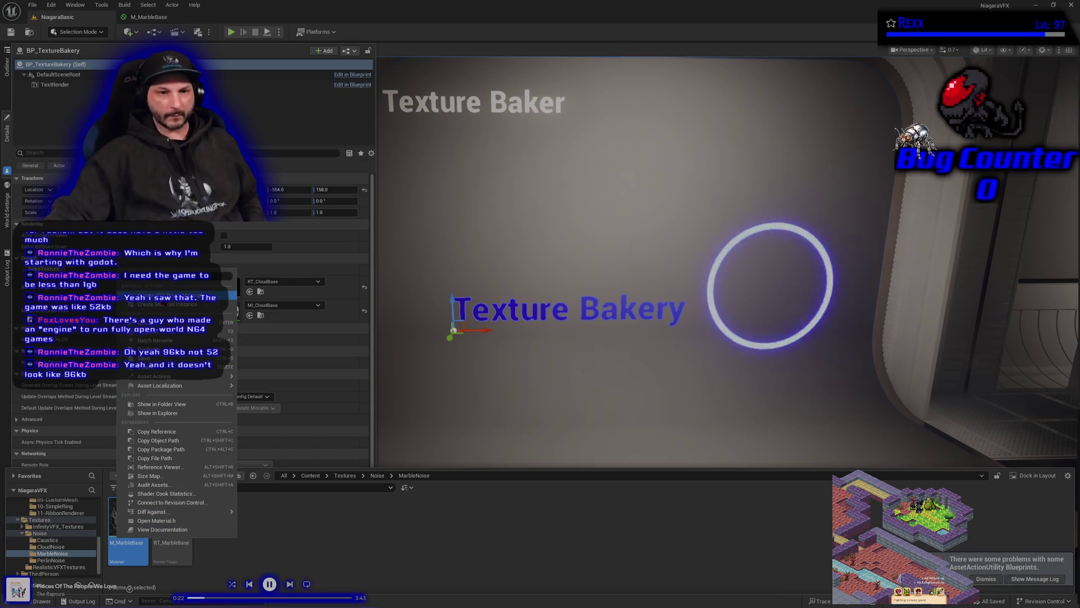
left_click(167, 304)
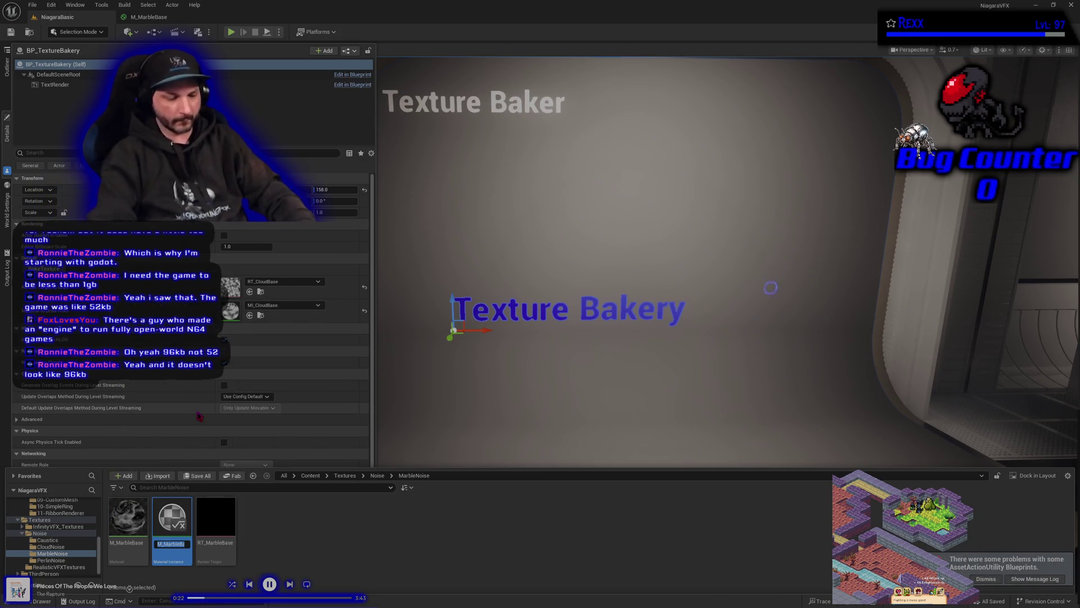
type("MI_Ma")
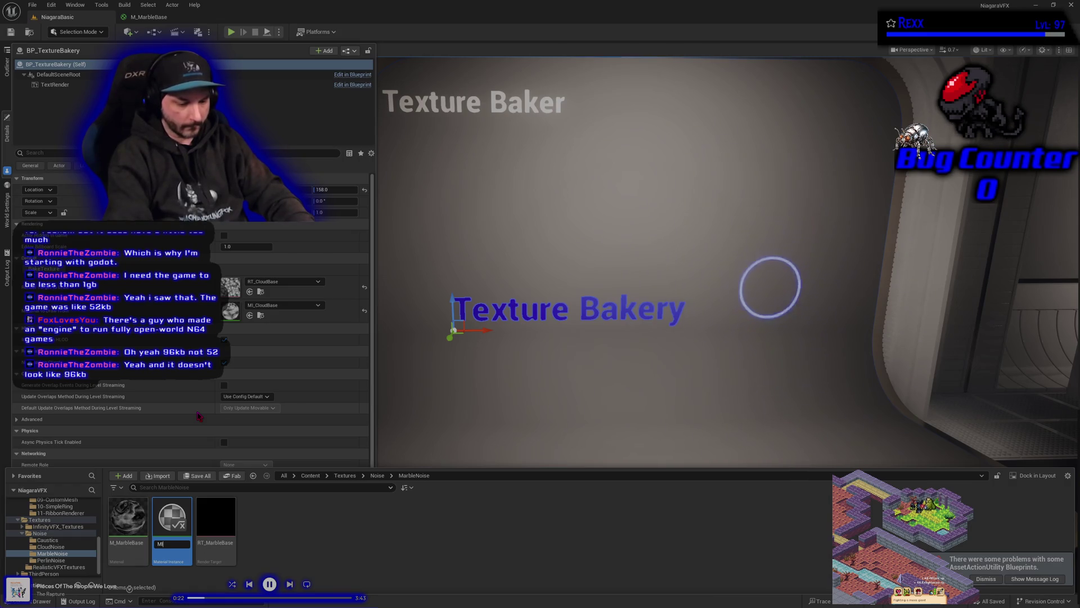
key("BackSpace")
type("A")
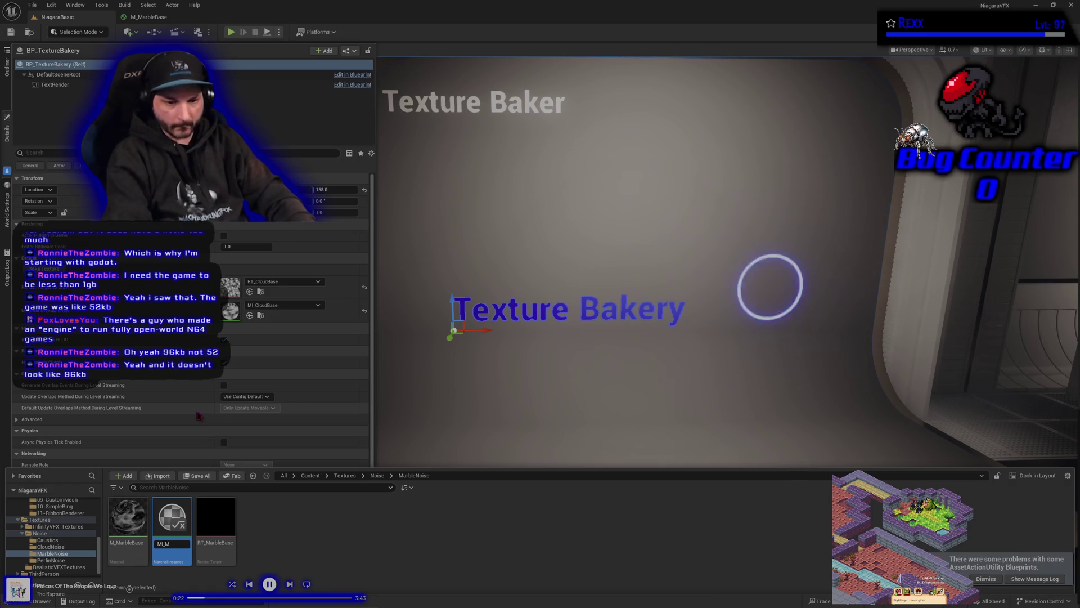
key("BackSpace")
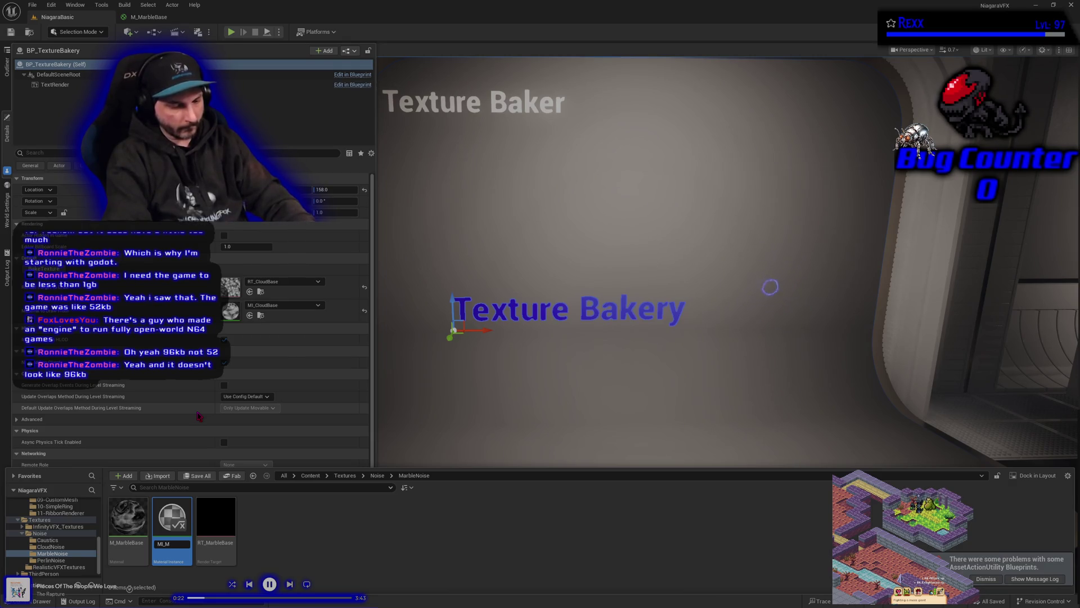
type("arbleB")
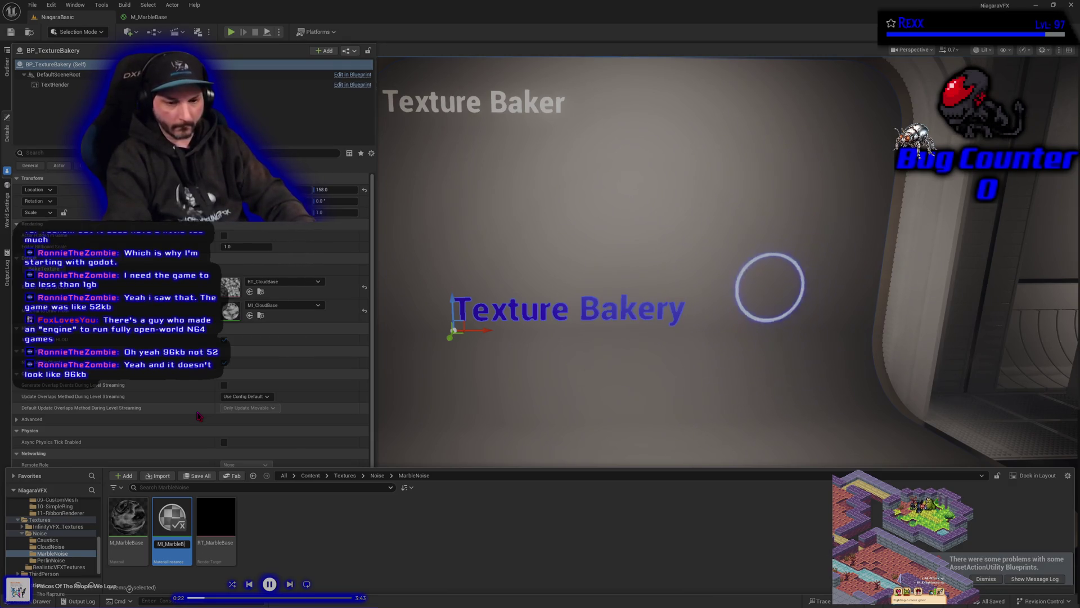
type("asw")
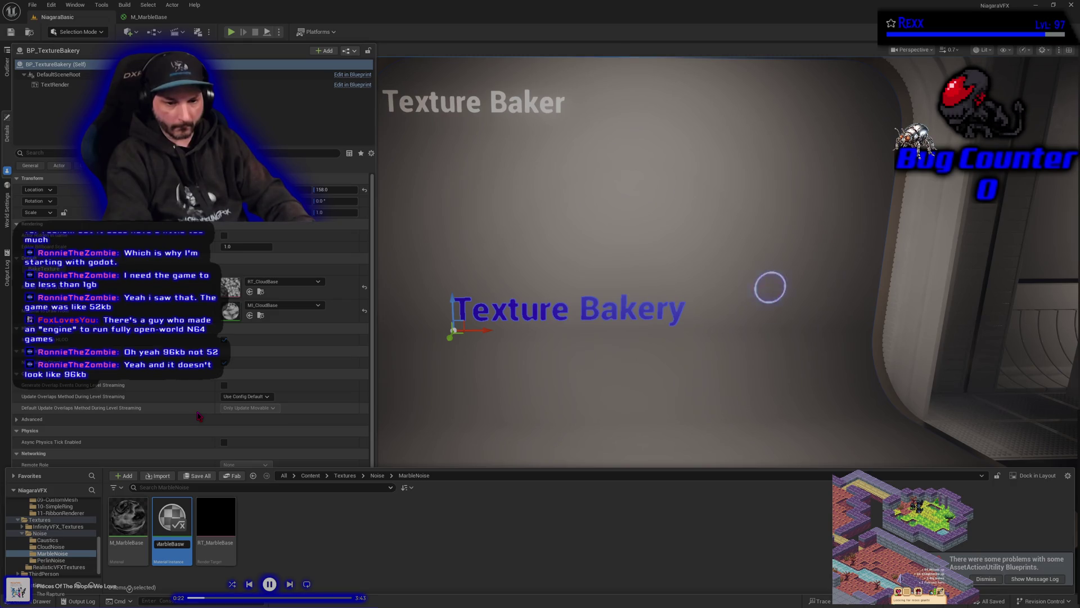
key("Return")
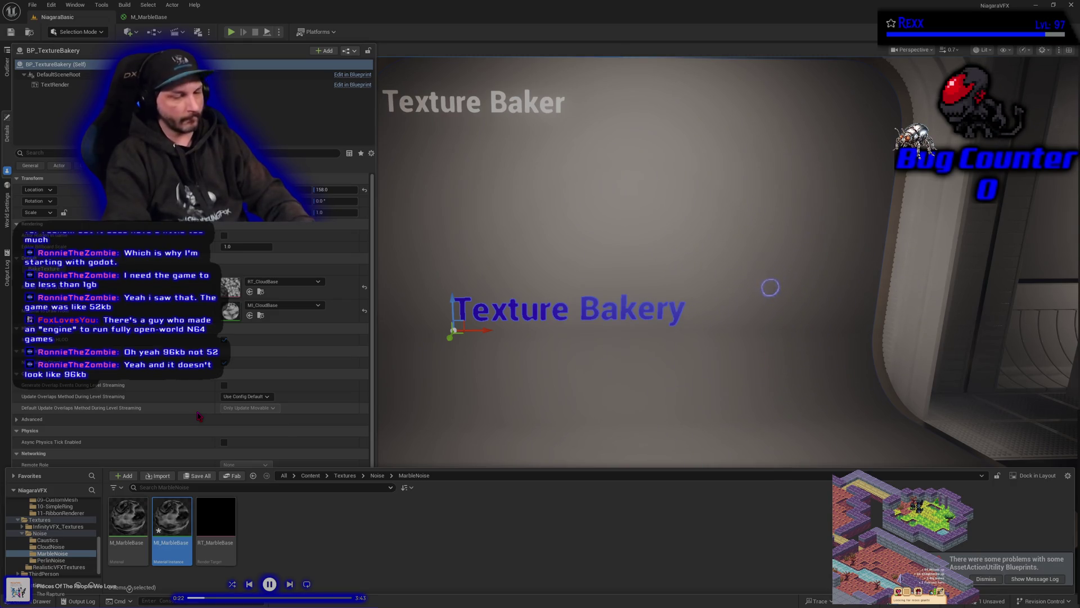
key("ctrl+s")
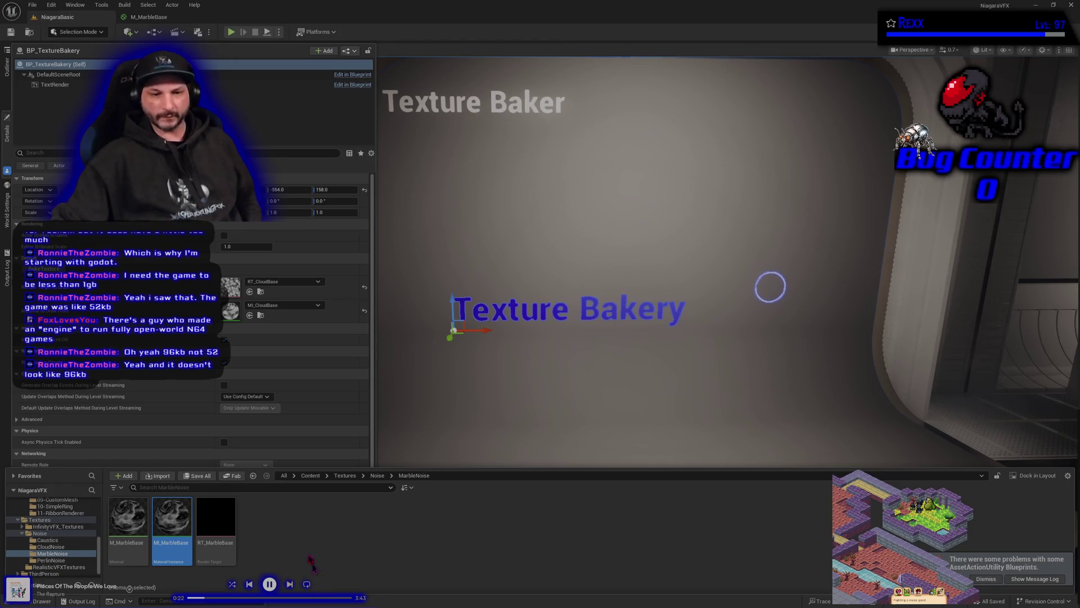
Assign MI_MarbleBase as the Texture Bakery's material and RT_MarbleBase as its render target.
mouse_move(178, 540)
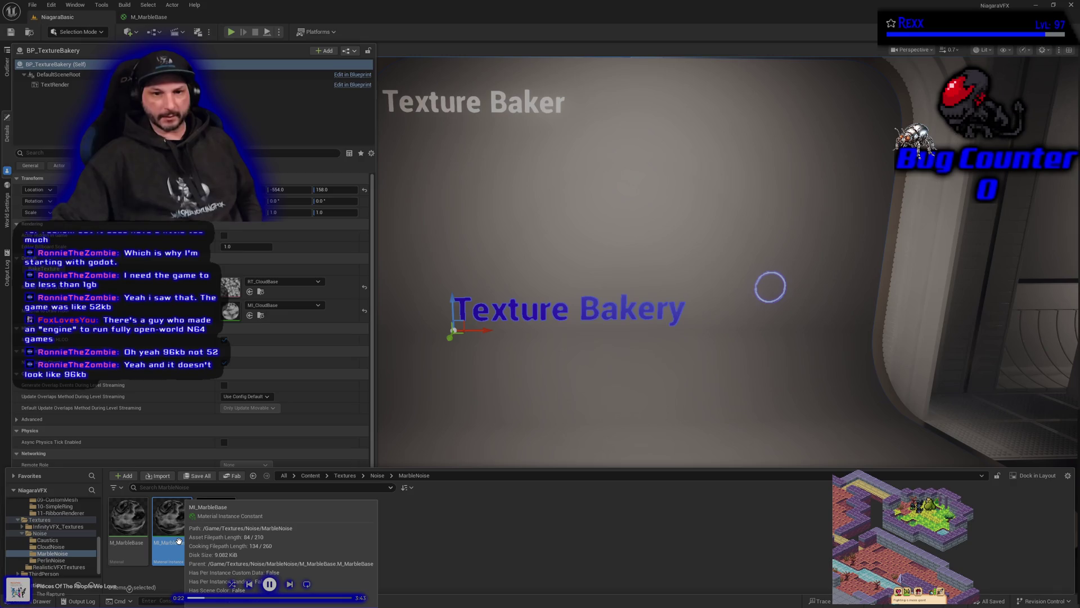
mouse_move(179, 541)
left_mouse_down()
mouse_move(264, 307)
mouse_move(282, 304)
left_mouse_up()
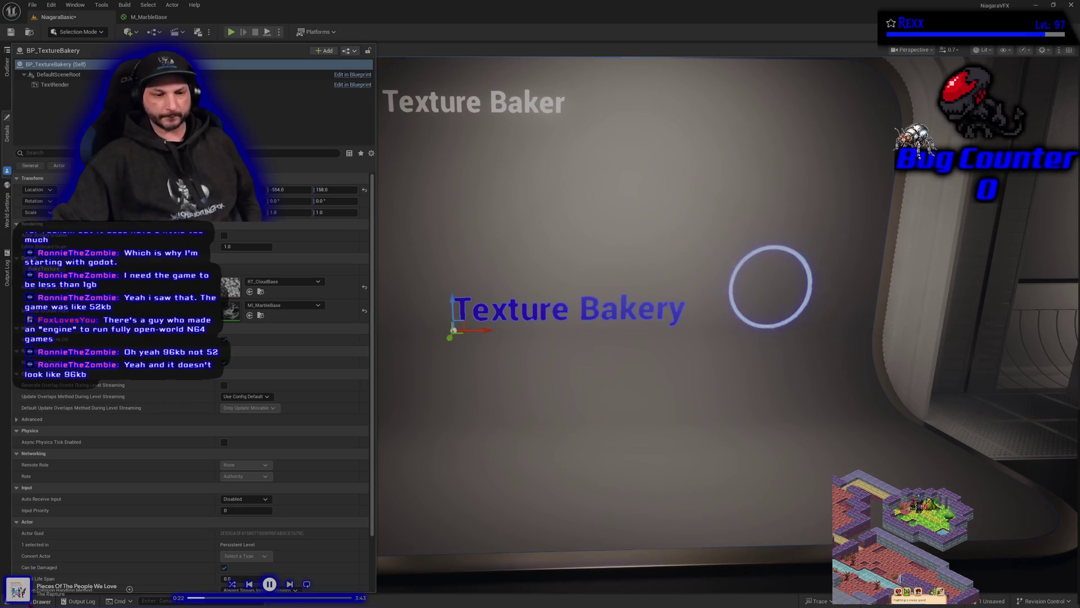
key("ctrl+space")
left_click_drag(228, 550, 235, 290)
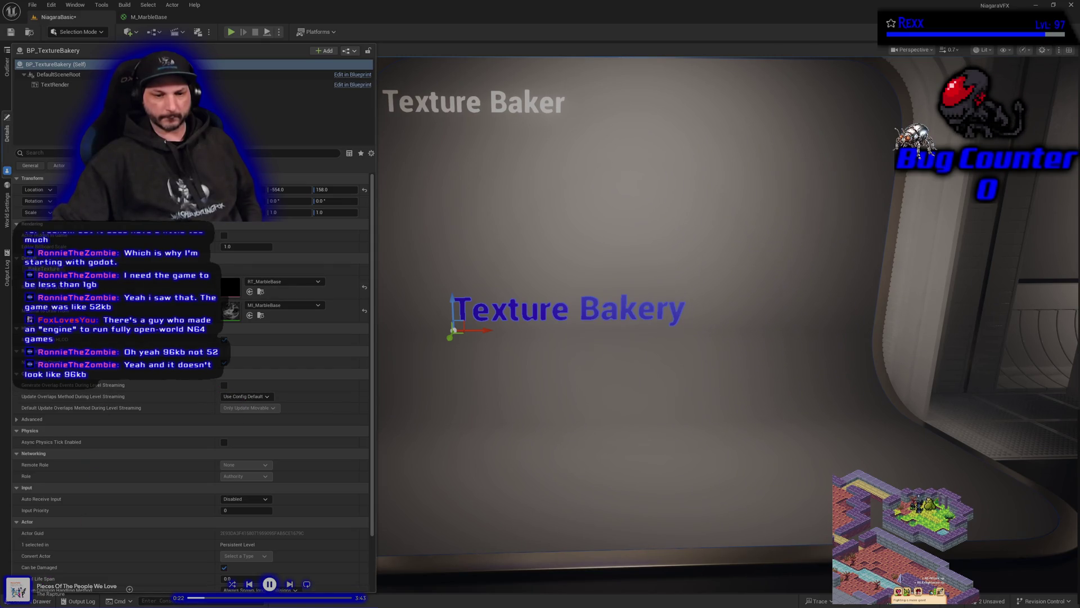
Set the TextureFromRenderTarget texture to compress without alpha and save it.
key("ctrl+space")
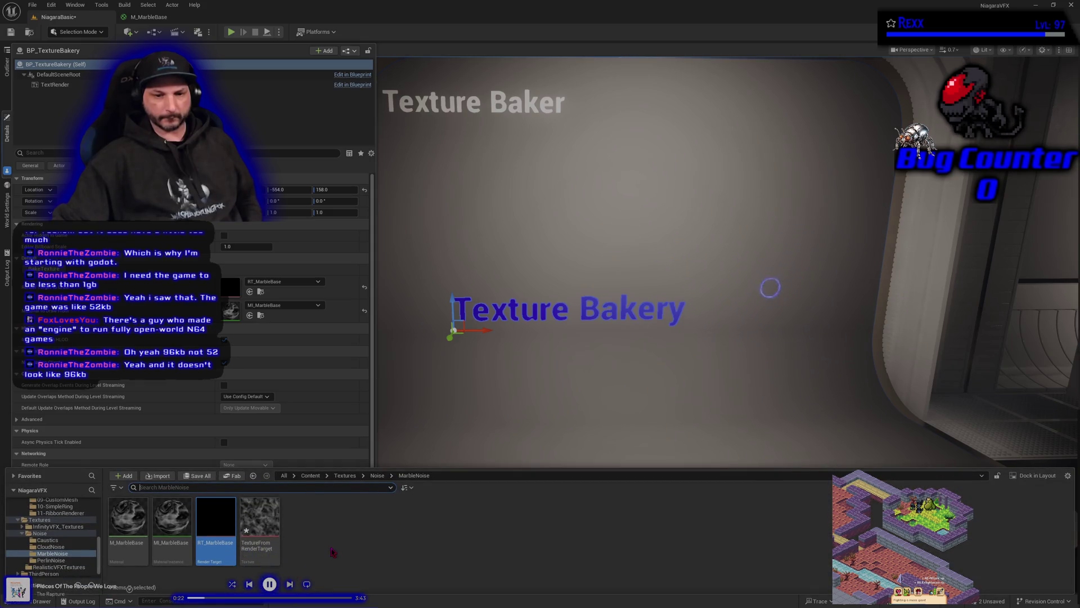
double_click(260, 517)
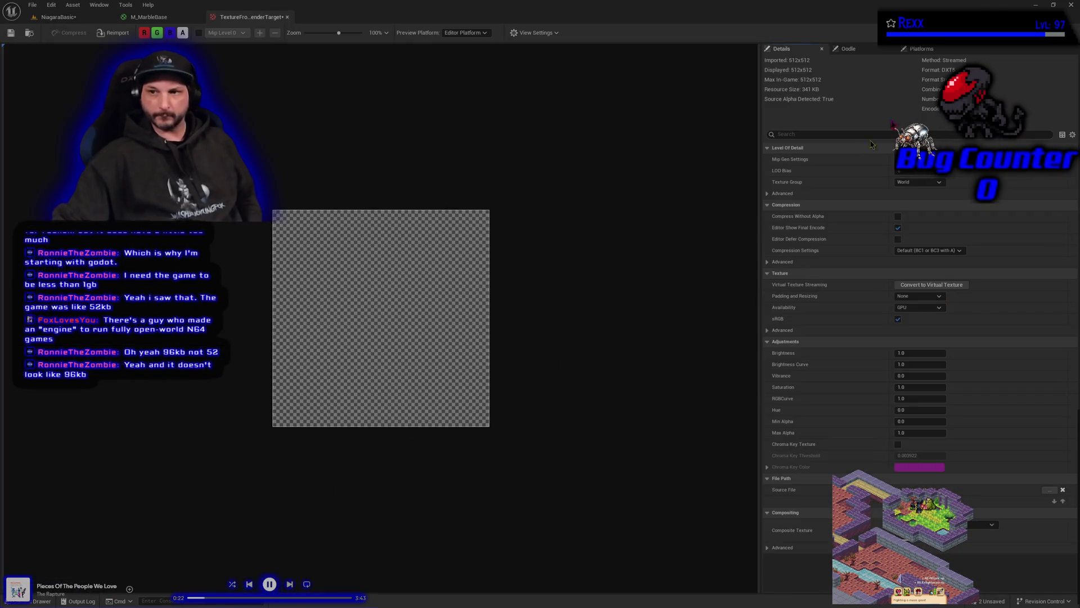
left_click(898, 216)
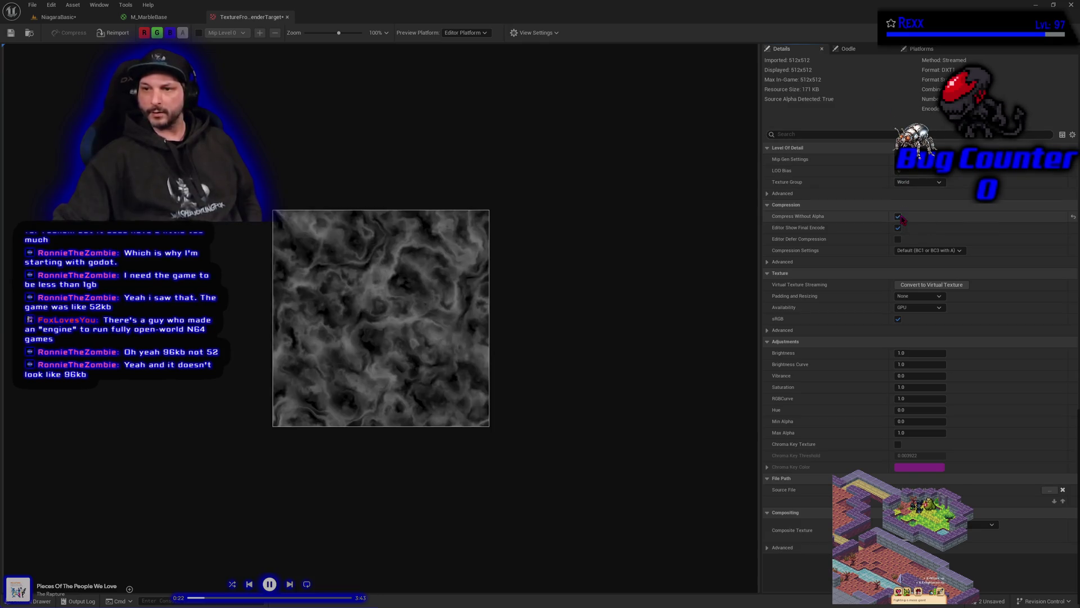
left_click(10, 33)
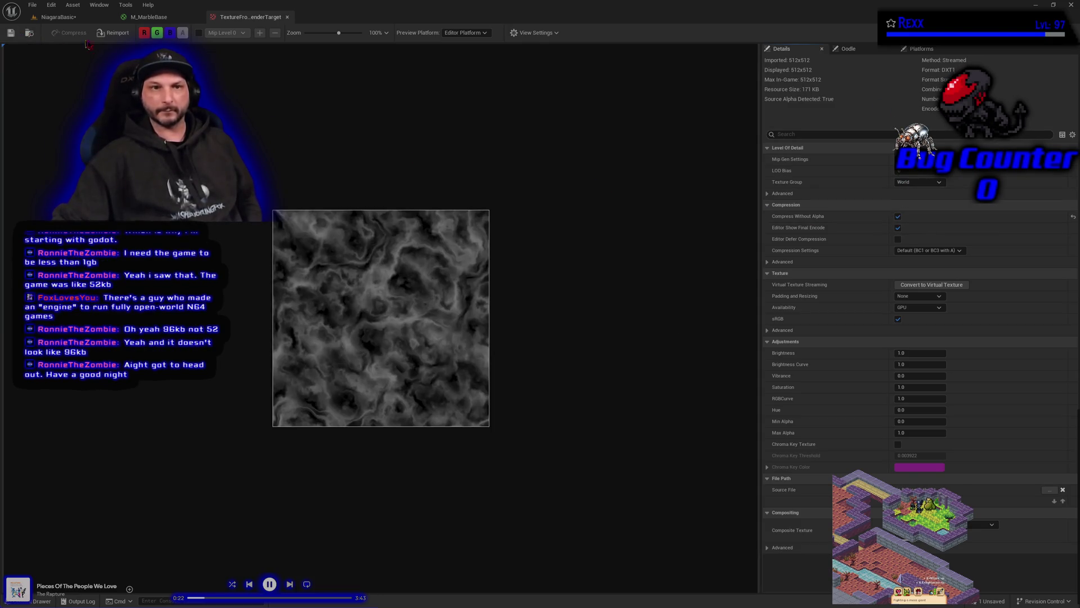
left_click(56, 17)
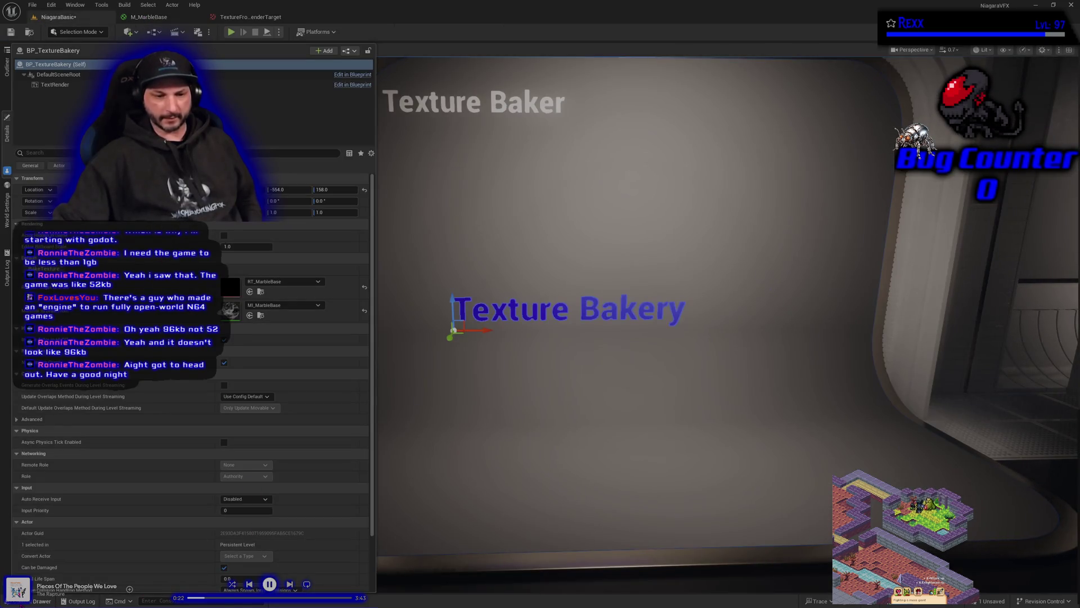
Compress T_CloudNoise1 without alpha, save it, and close both texture editors.
key("ctrl+space")
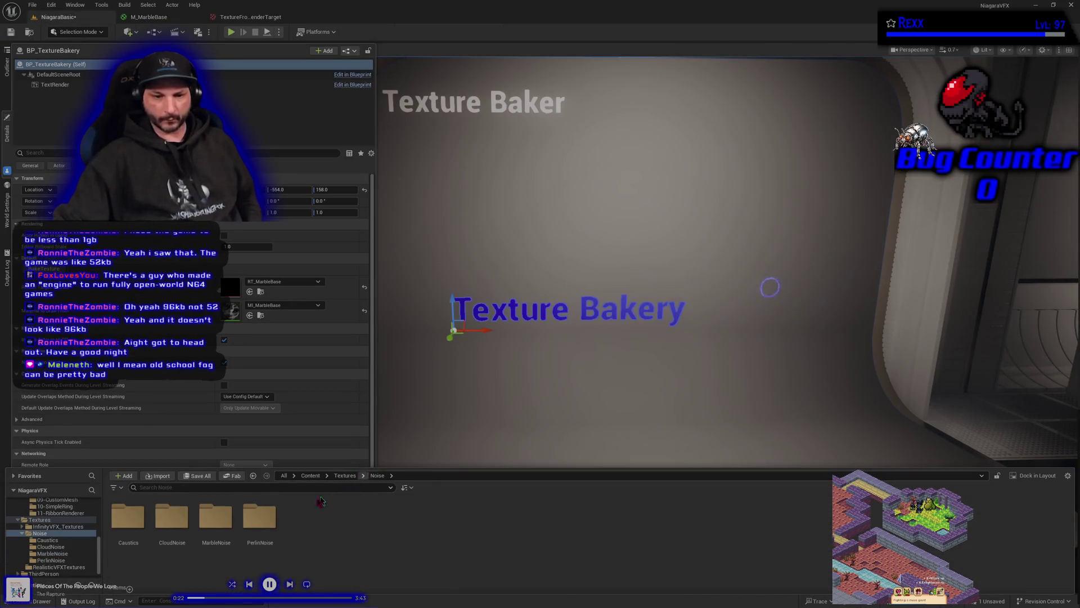
double_click(172, 515)
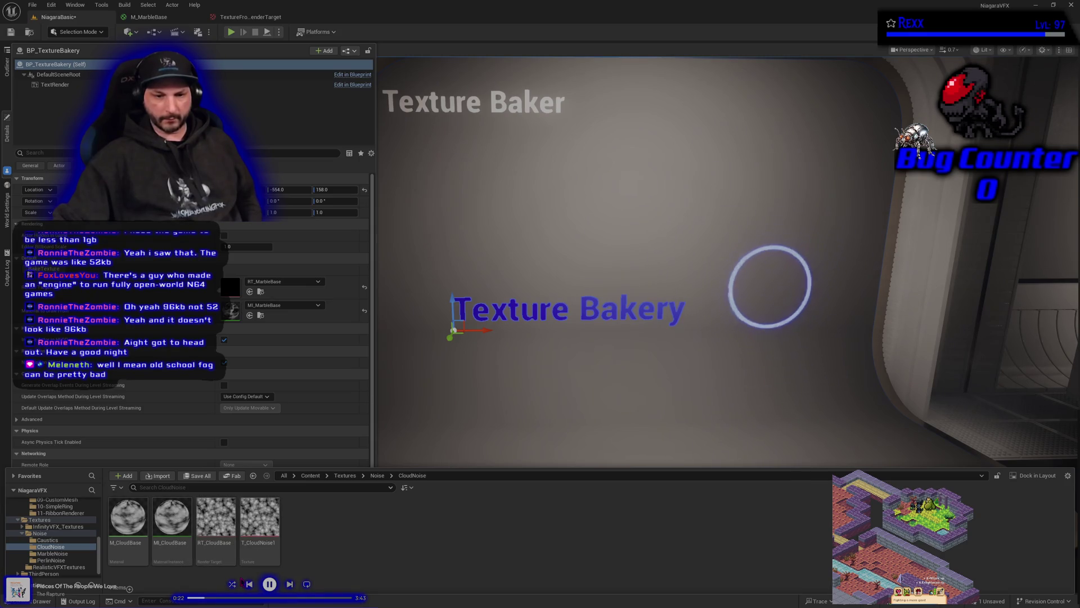
double_click(269, 546)
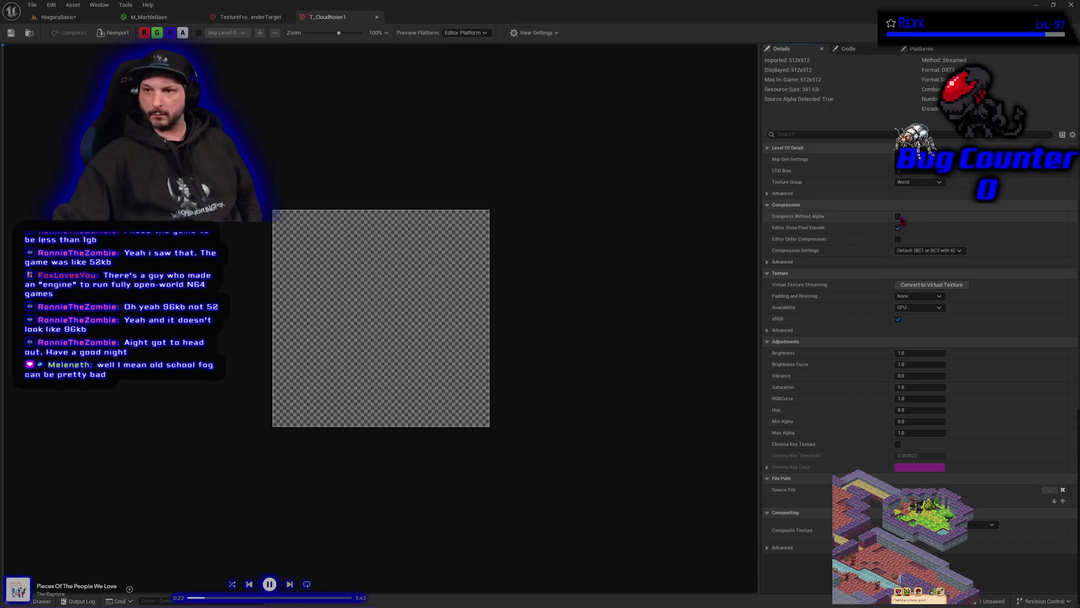
left_click(898, 217)
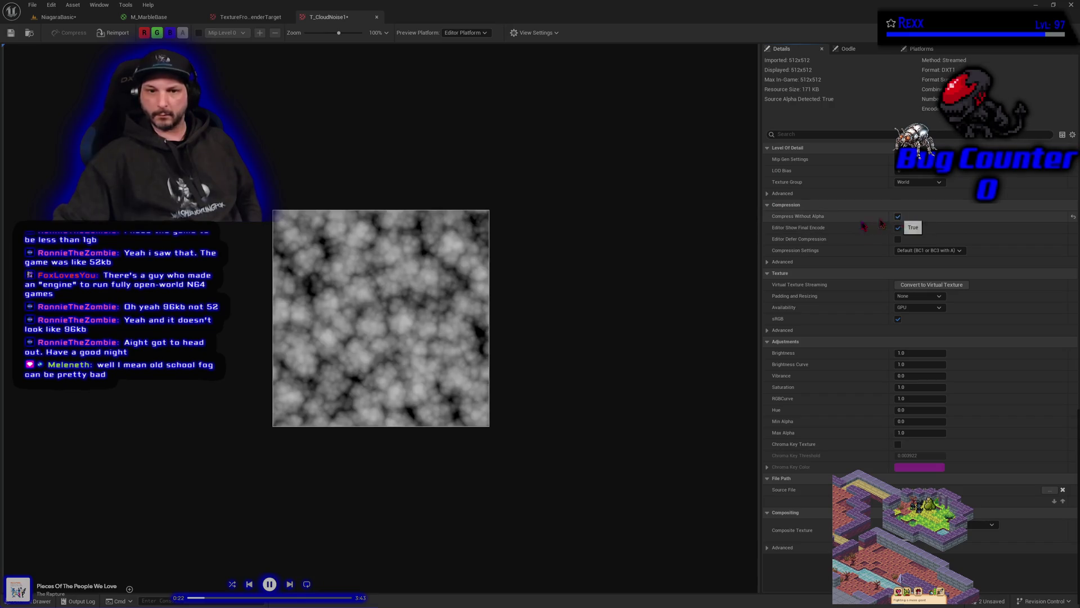
left_click(12, 34)
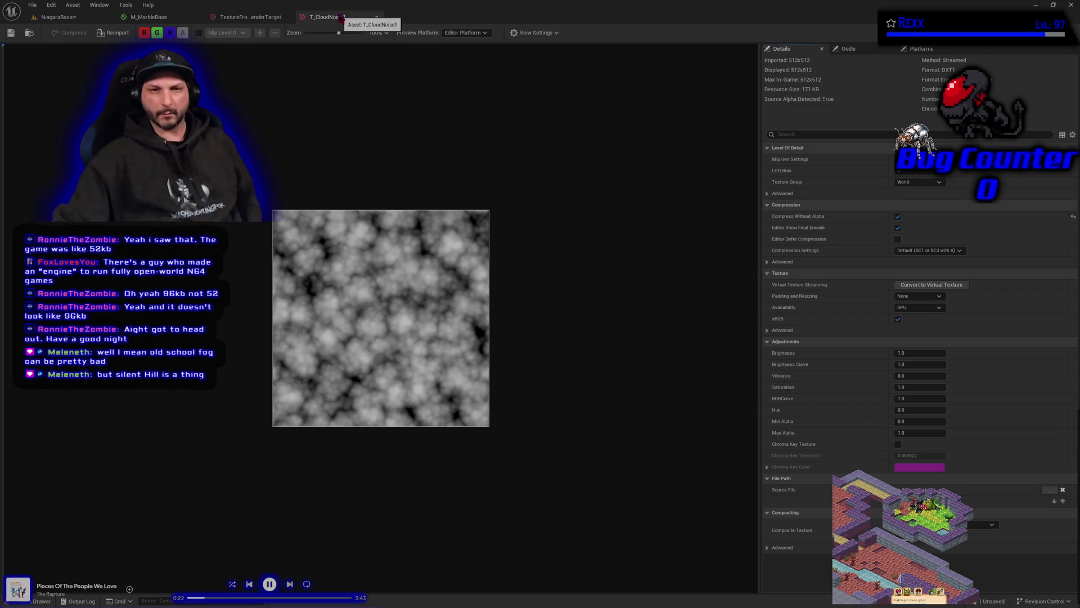
left_click(342, 17)
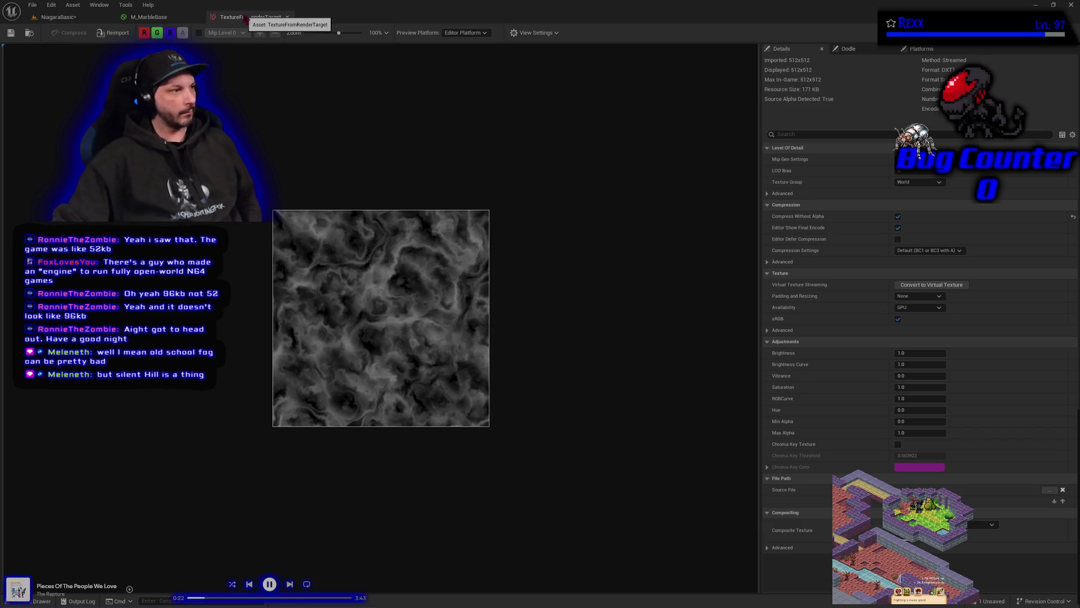
left_click(288, 17)
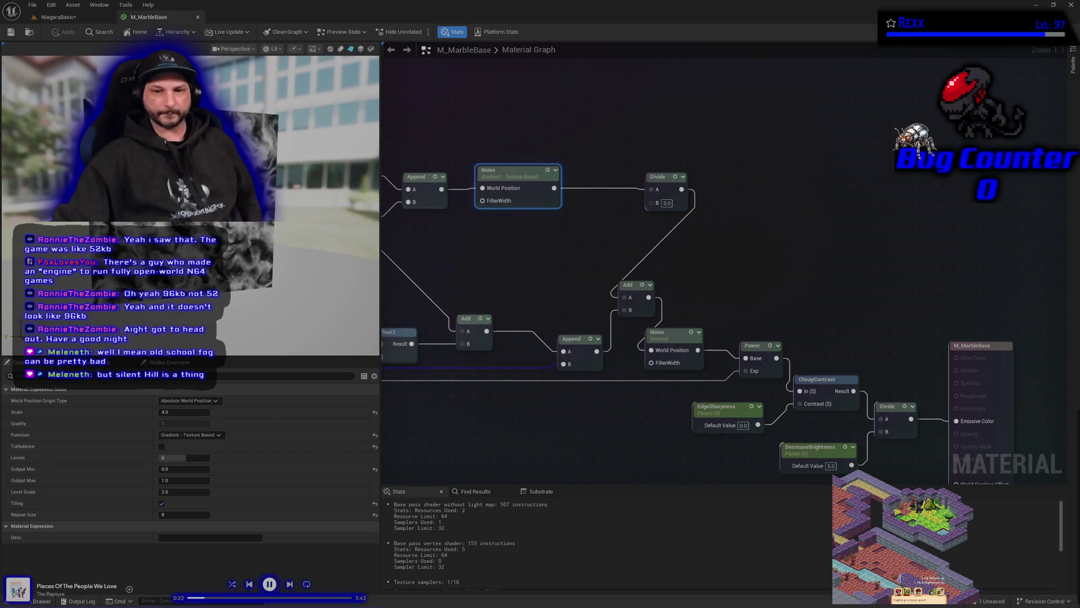
Close the M_MarbleBase material editor and select T_CloudNoise1 in the CloudNoise folder.
left_click(198, 17)
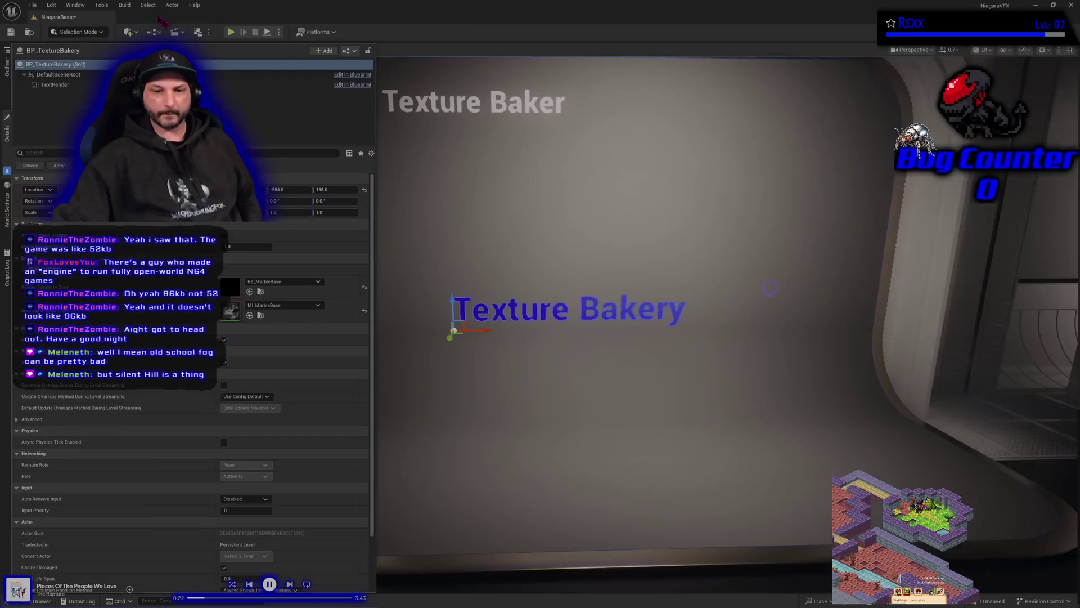
left_click(43, 601)
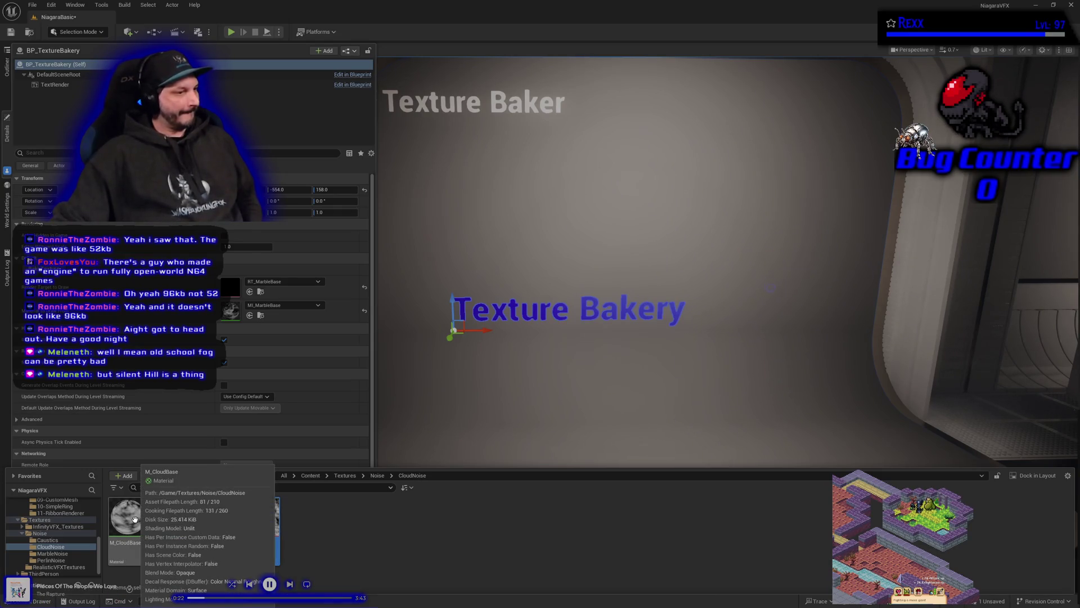
left_click(260, 520)
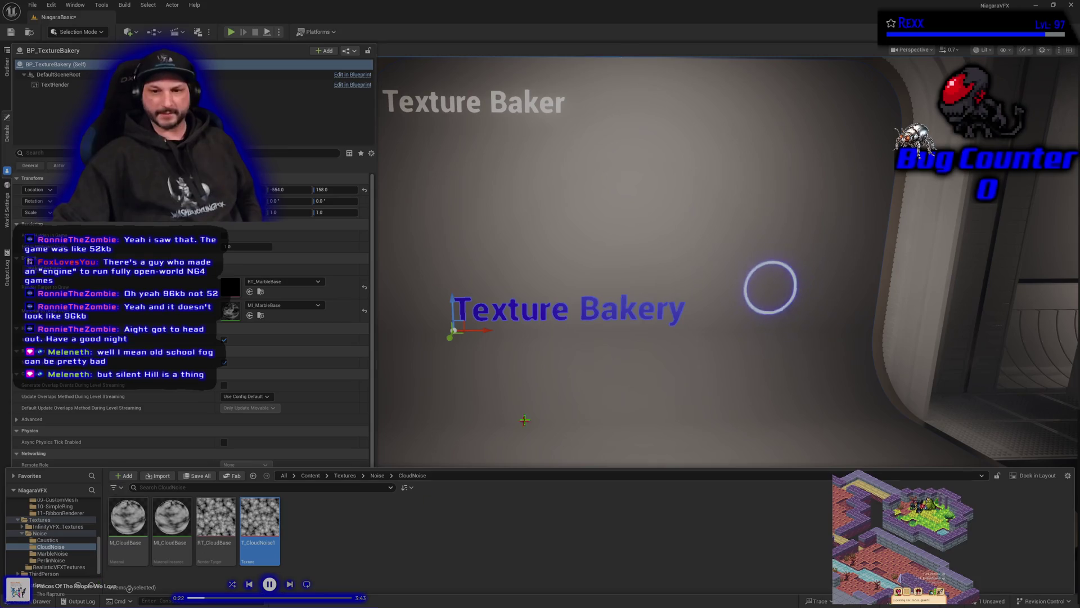
Fly over to the green particle beam, select it, and bring up its actions menu.
mouse_move(799, 349)
left_mouse_down()
mouse_move(611, 399)
mouse_move(634, 342)
left_mouse_up()
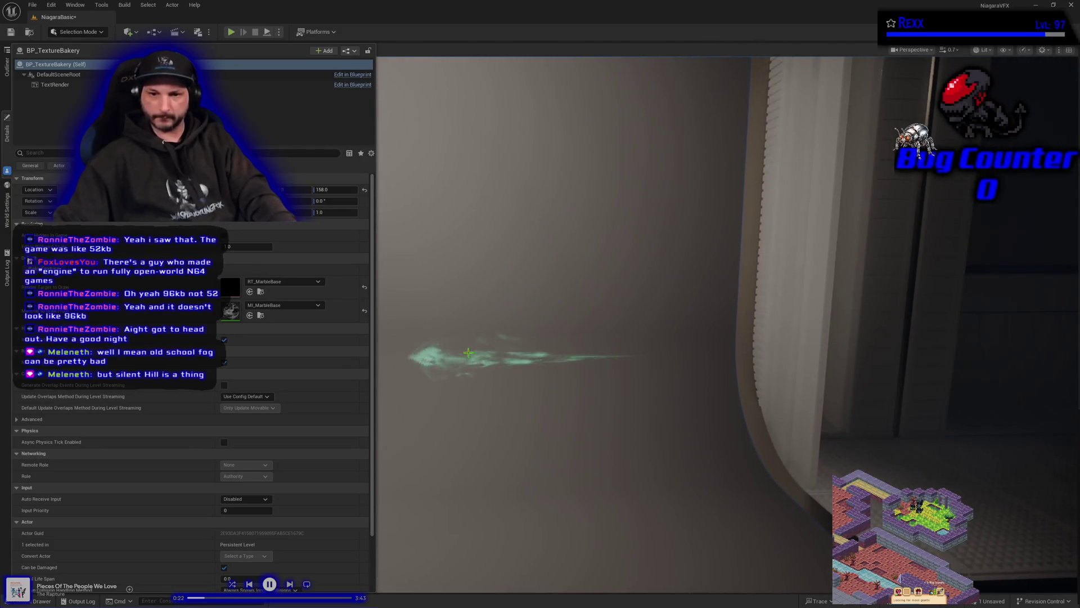
left_click(489, 358)
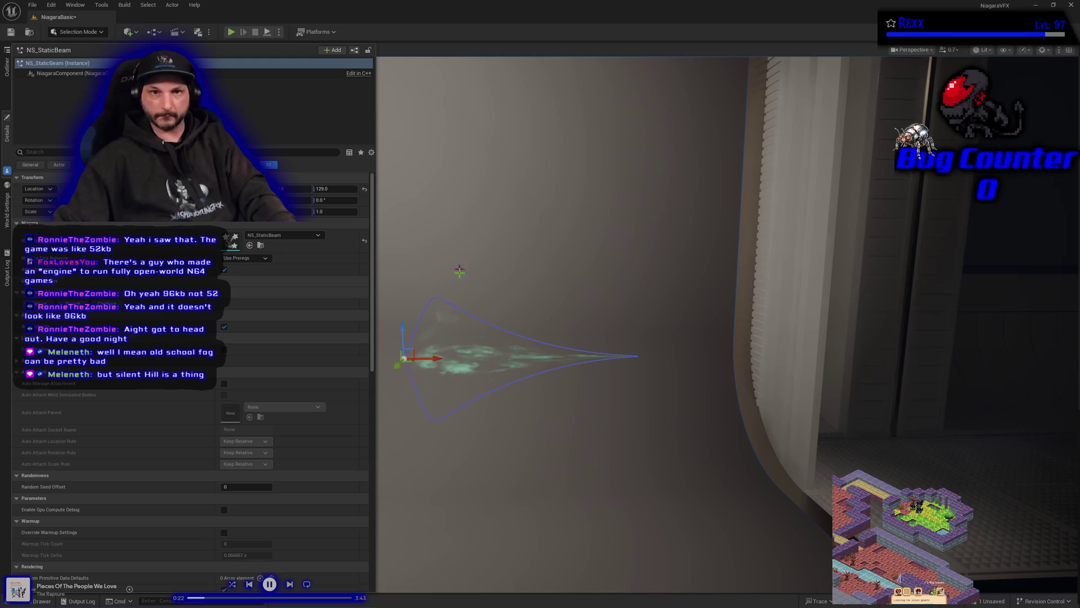
right_click(462, 355)
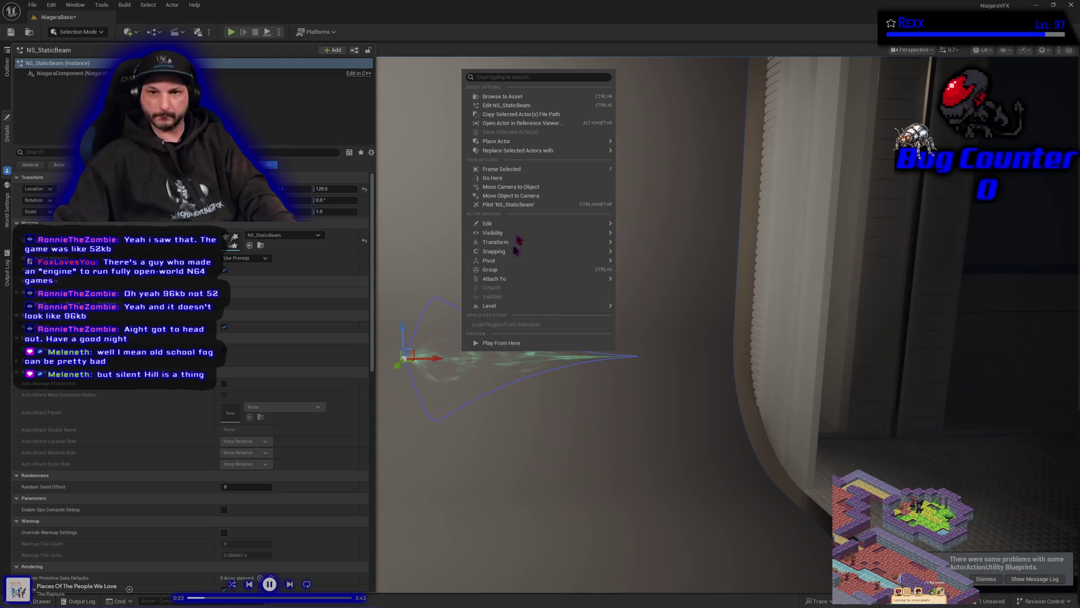
Open NS_StaticBeam, review the StaticBeam Beam Width curve, save, and browse to its asset.
left_click(534, 107)
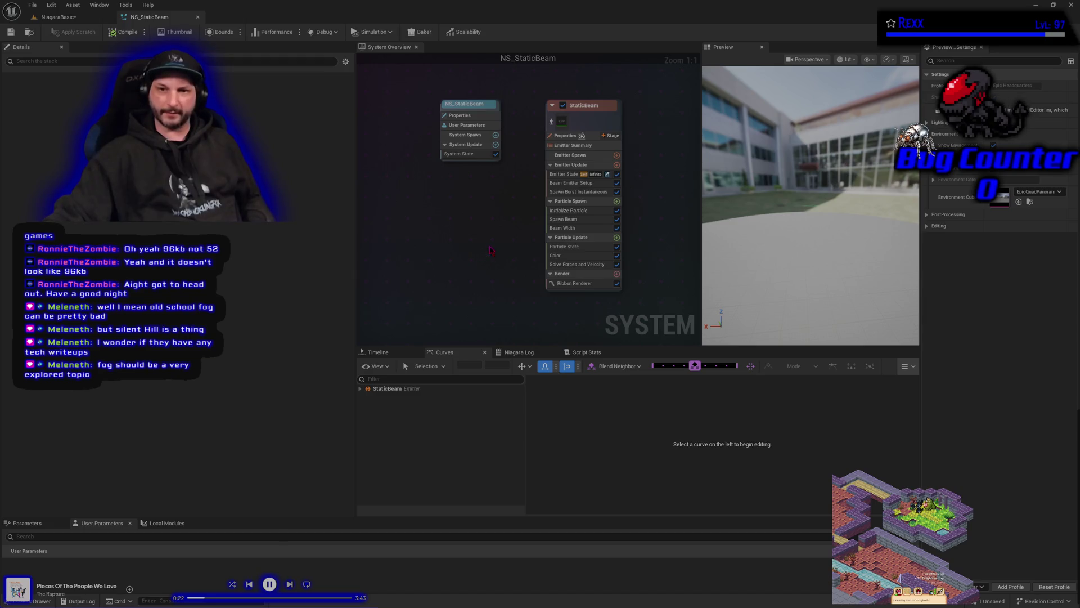
left_click_drag(475, 254, 497, 280)
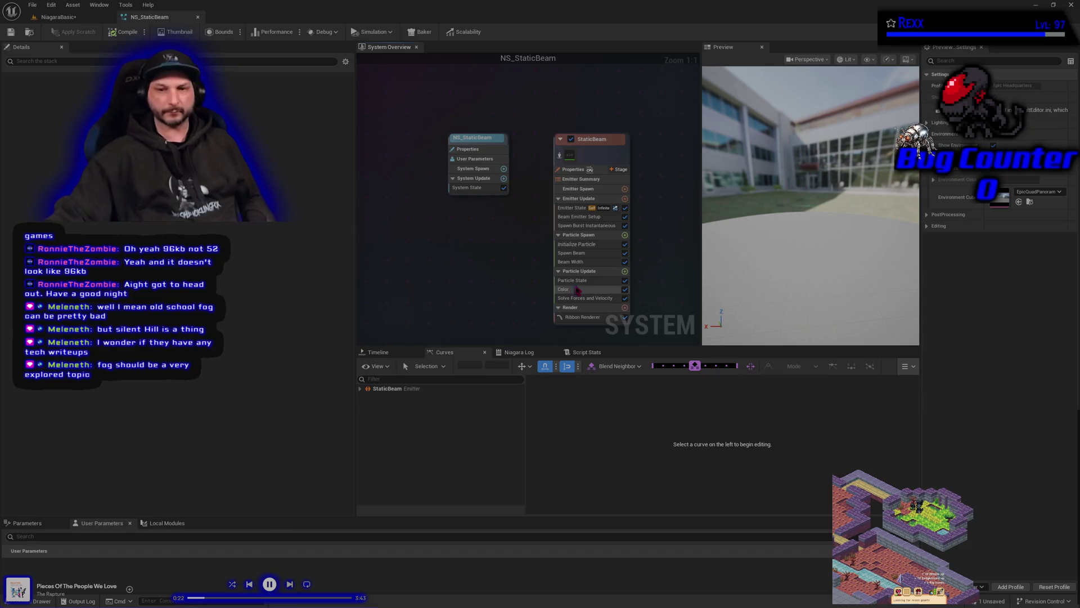
left_click(571, 261)
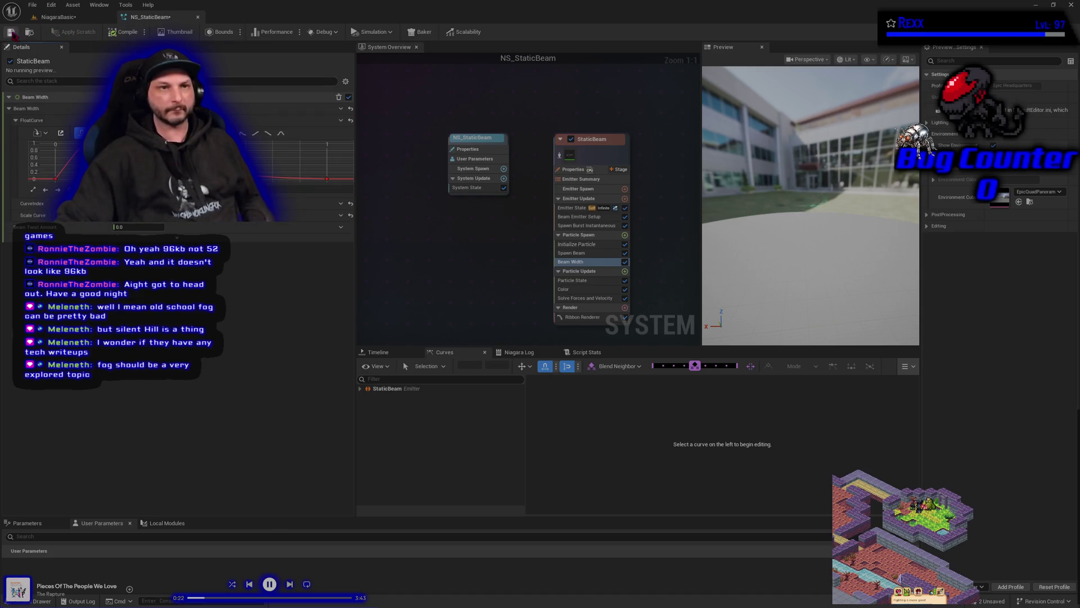
left_click(11, 32)
left_click(29, 31)
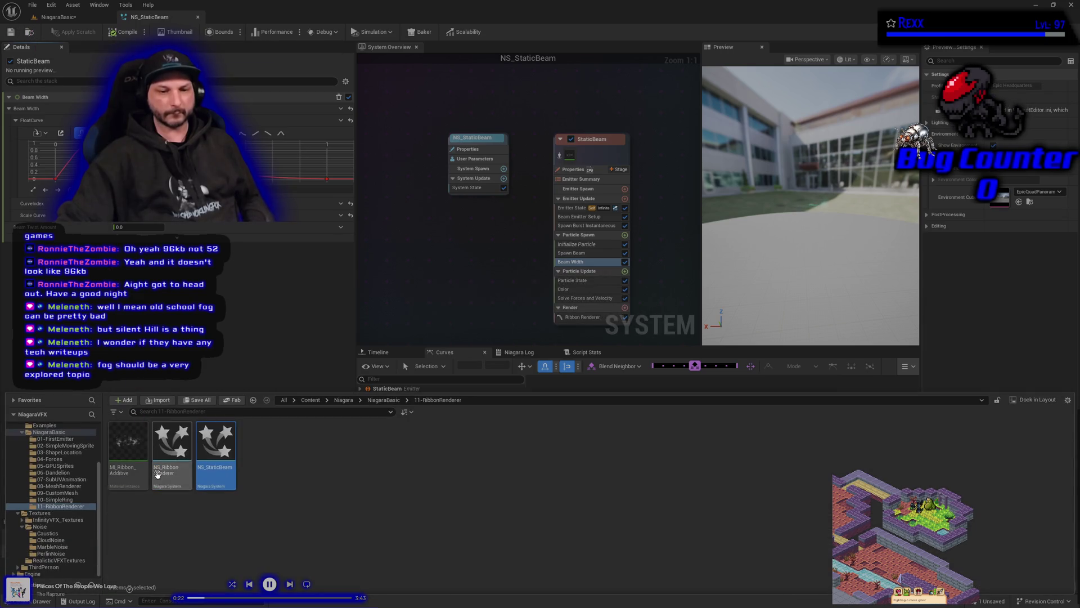
Open MI_Ribbon_Additive and search t_marble in the Dissolve texture picker without assigning anything.
left_click(124, 469)
double_click(124, 466)
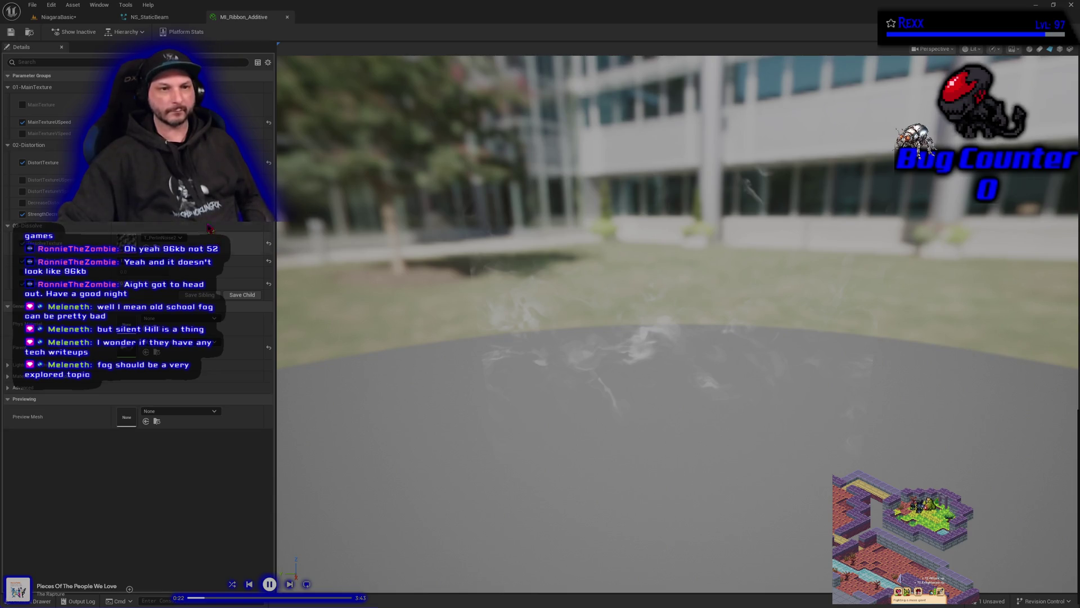
left_click(163, 238)
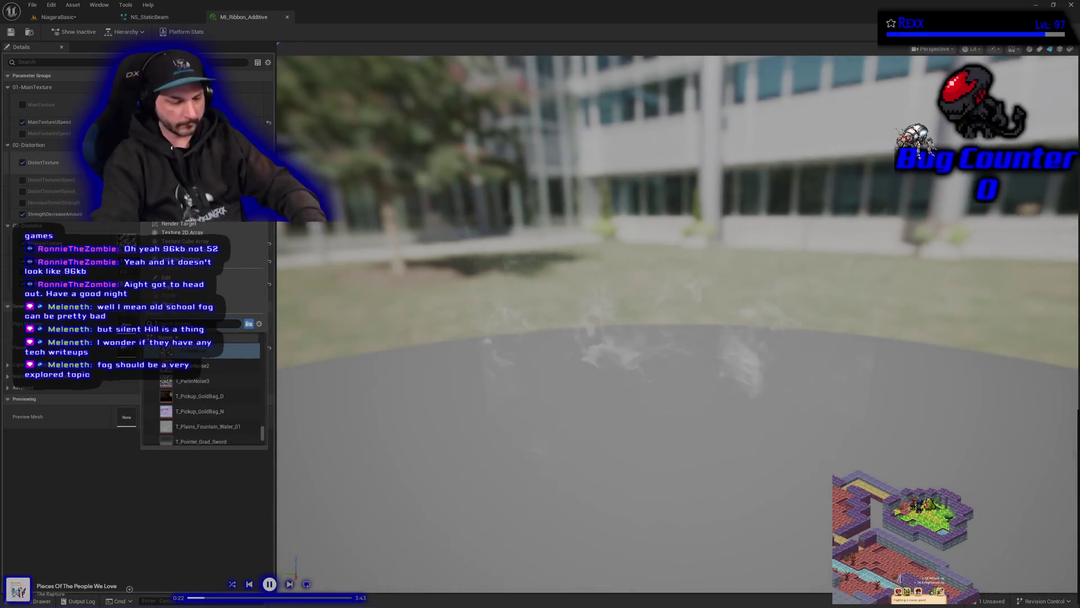
type("t")
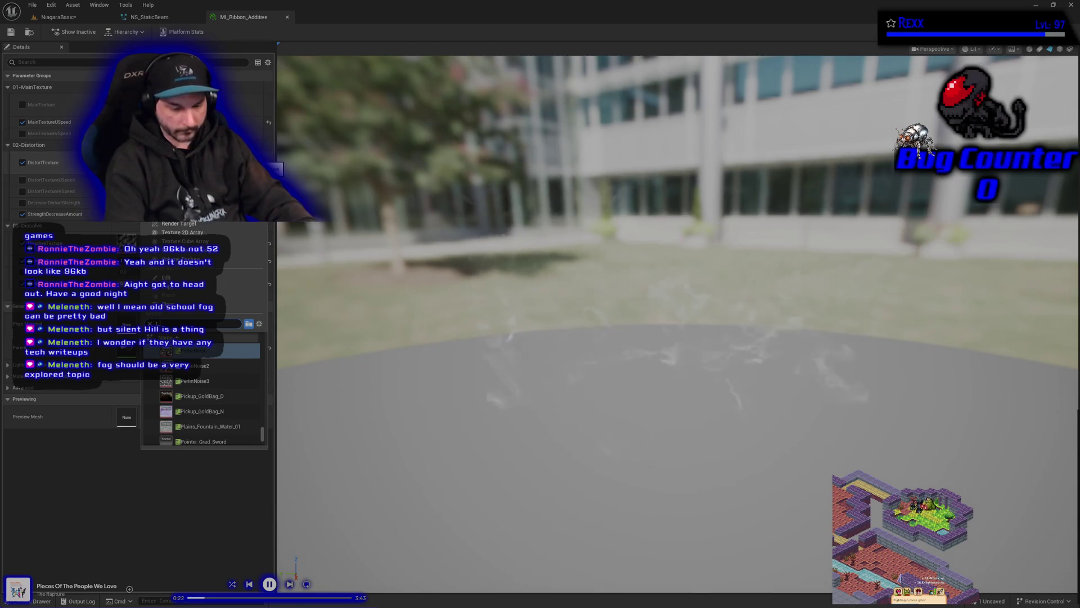
type("_marble")
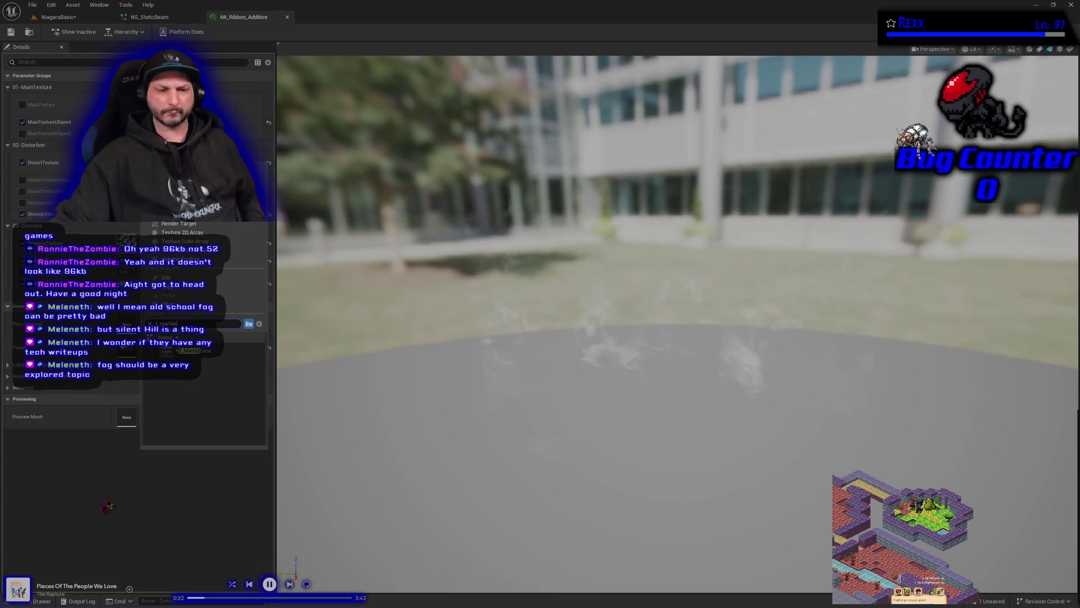
key("Escape")
left_click(40, 601)
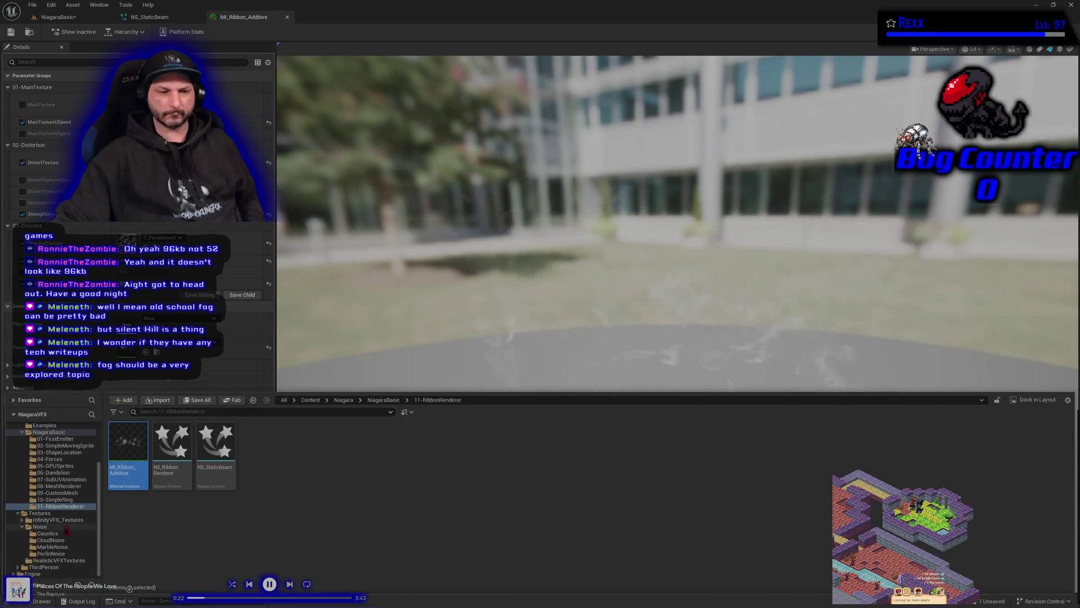
Rename TextureFromRenderTarget in the MarbleNoise folder to T_MarbleNoise1.
left_click(54, 547)
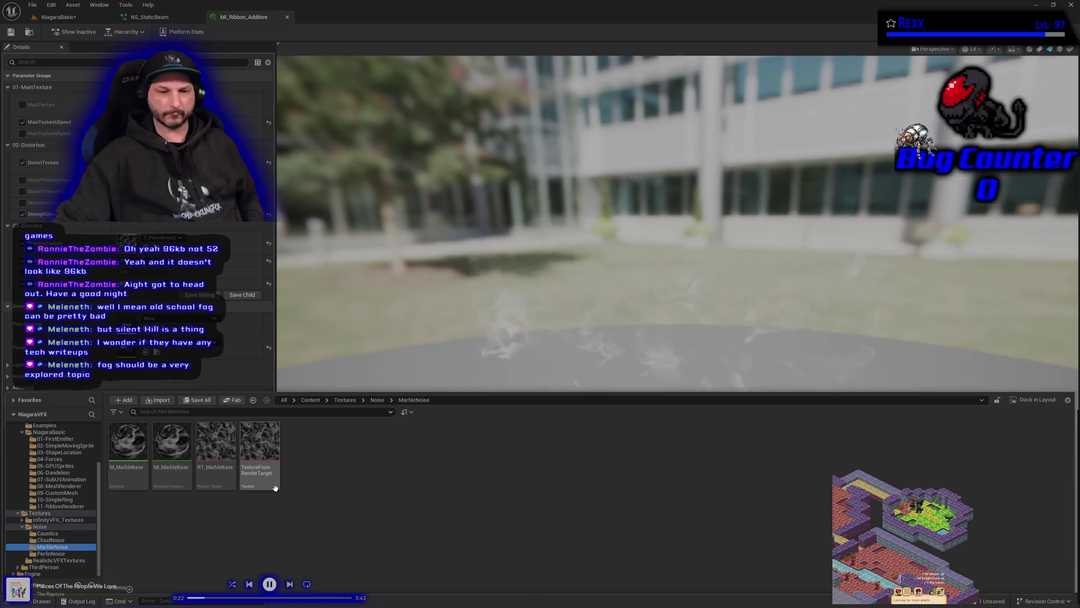
left_click(260, 450)
right_click(265, 450)
left_click(388, 488)
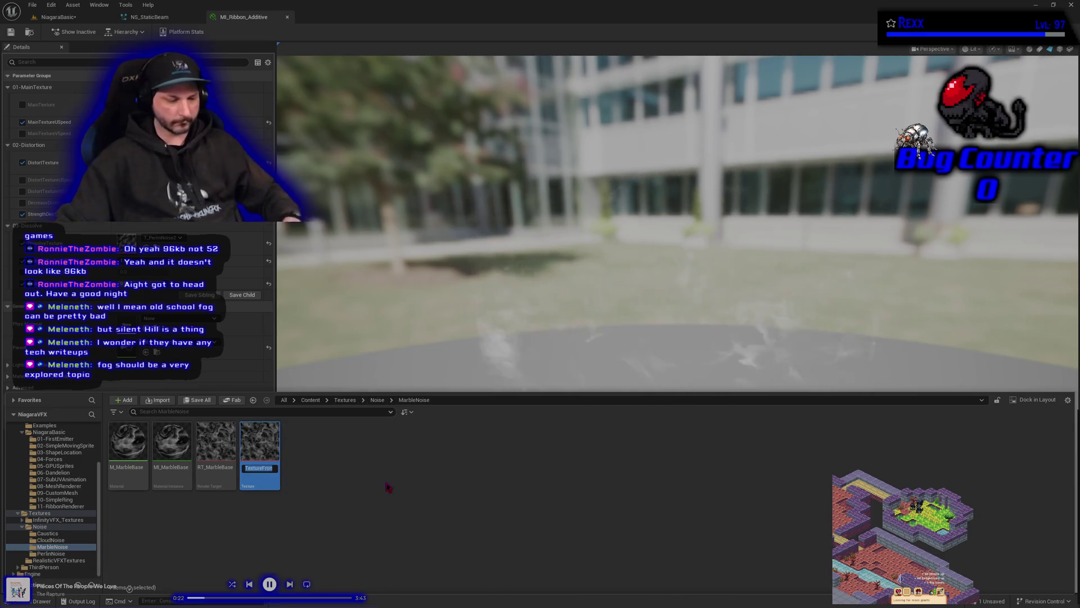
type("T_Ma")
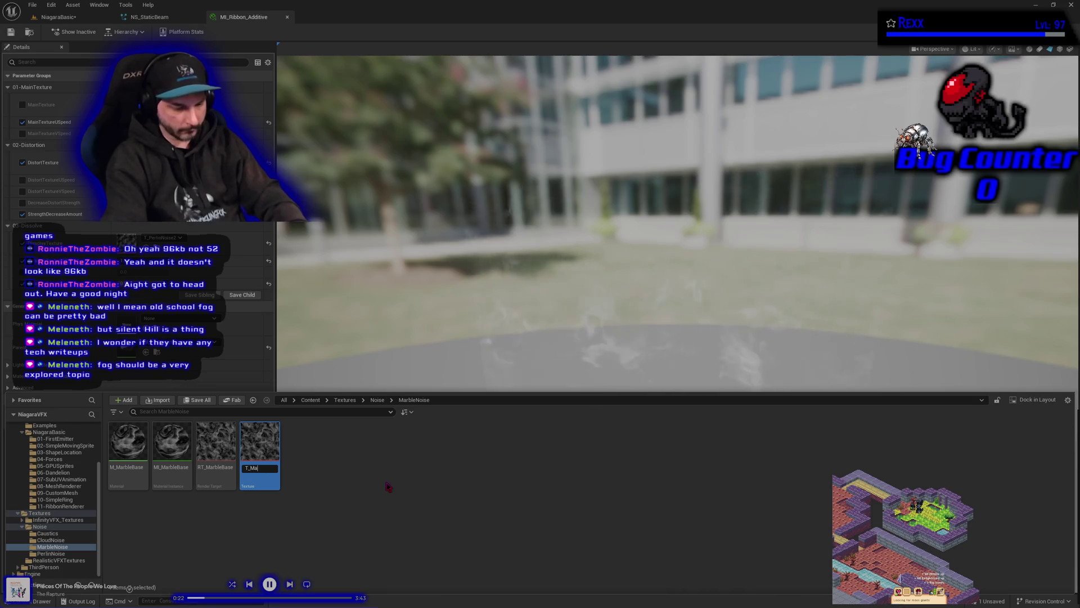
type("rble")
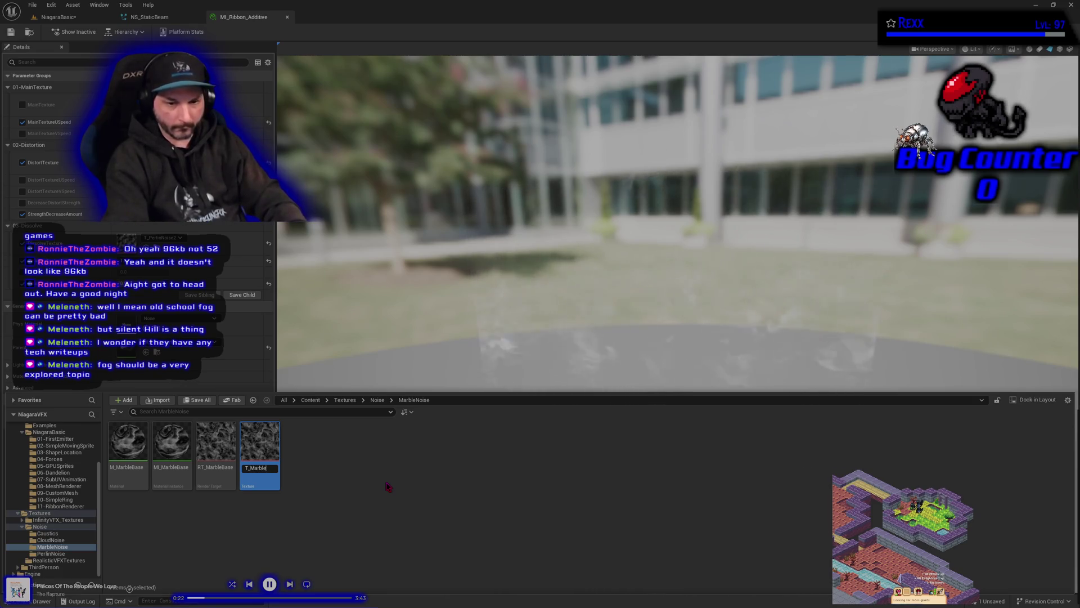
type("Noise")
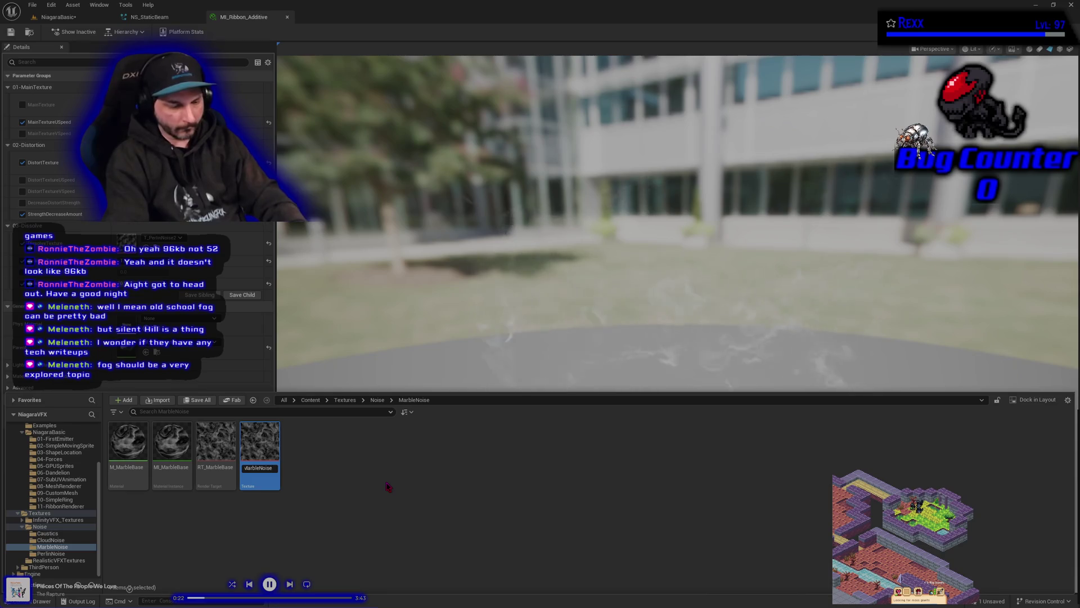
type("1")
key("Return")
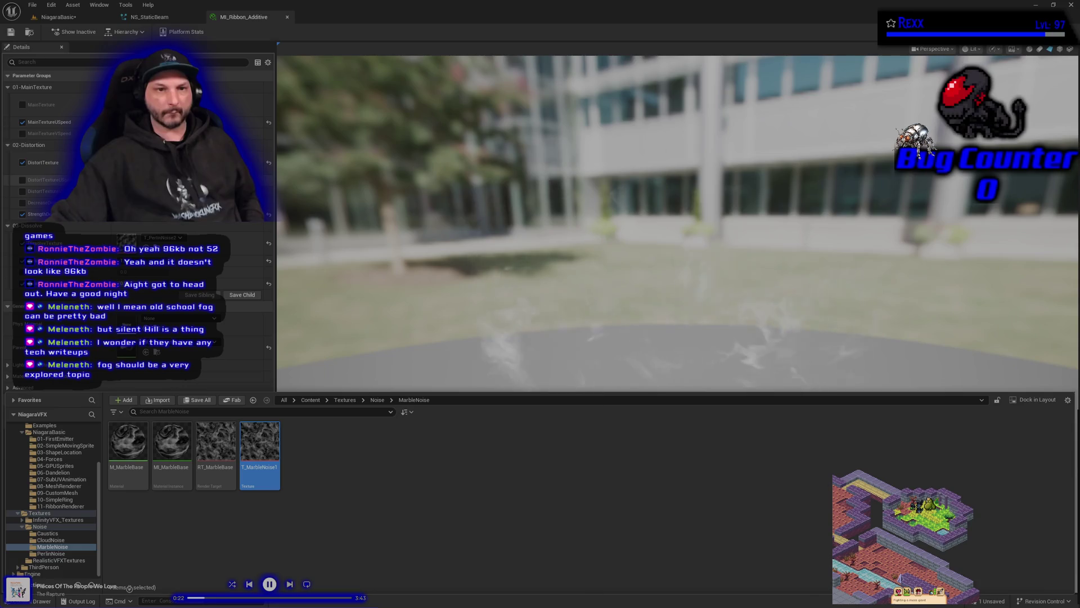
key("ctrl+space")
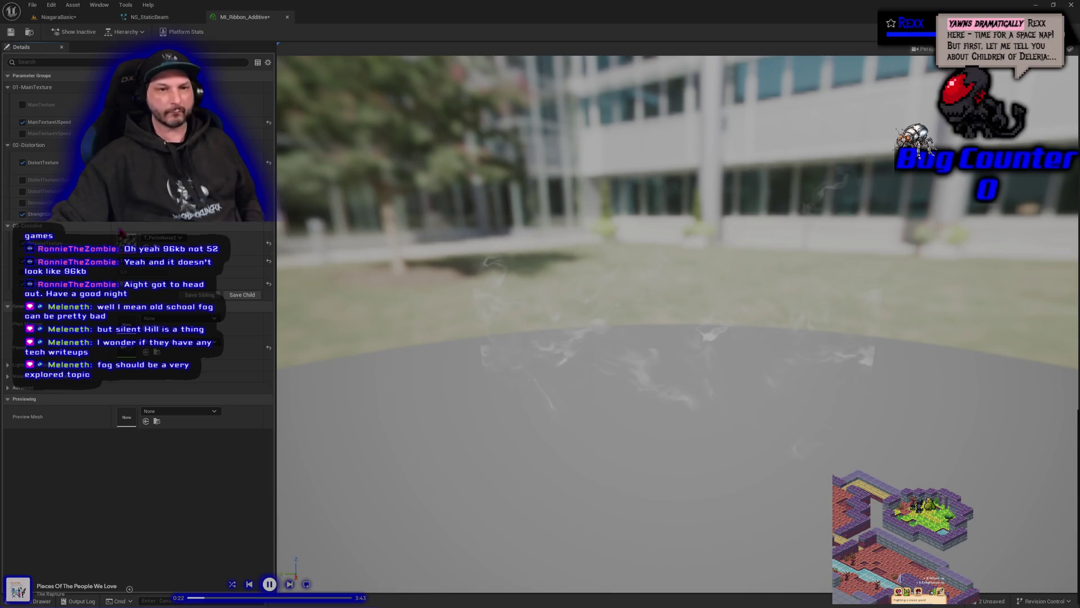
Enable DistortTextureUSpeed on MI_Ribbon_Additive, save all assets, and go back to NiagaraBasic.
left_click(22, 180)
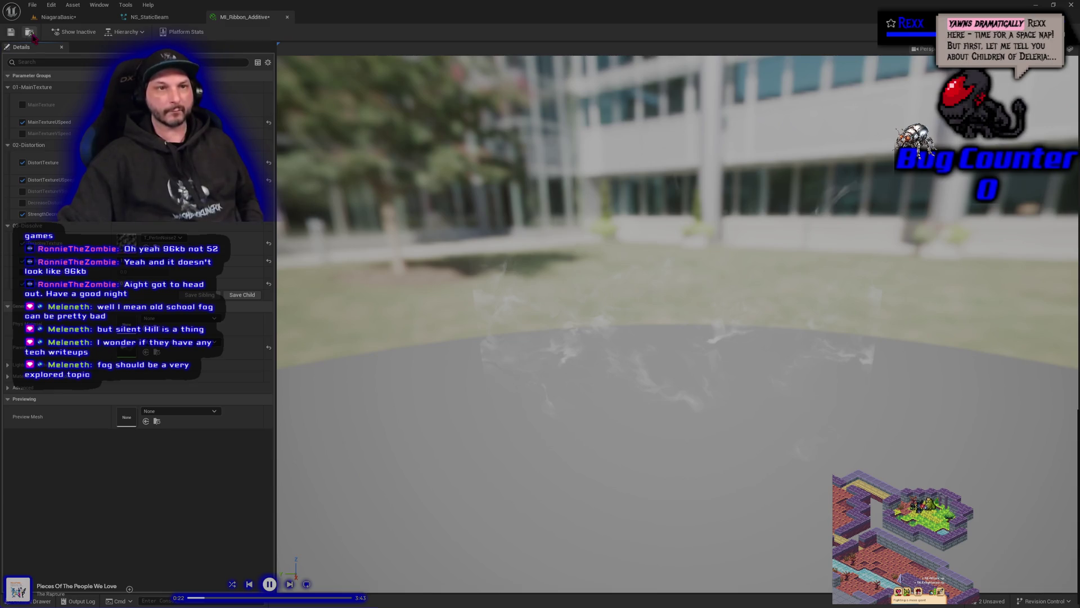
left_click(32, 4)
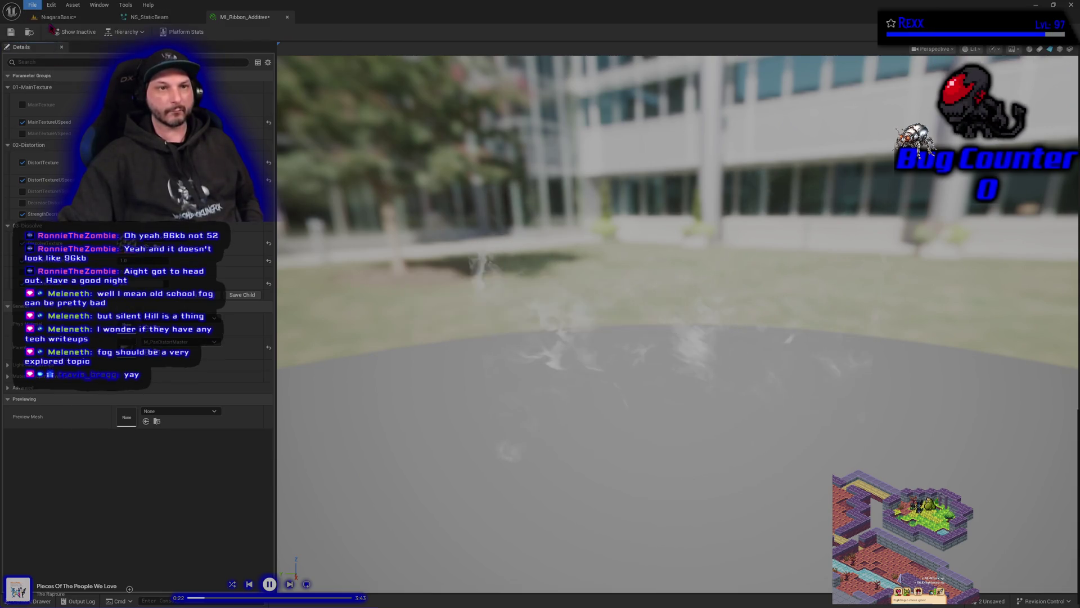
left_click(56, 17)
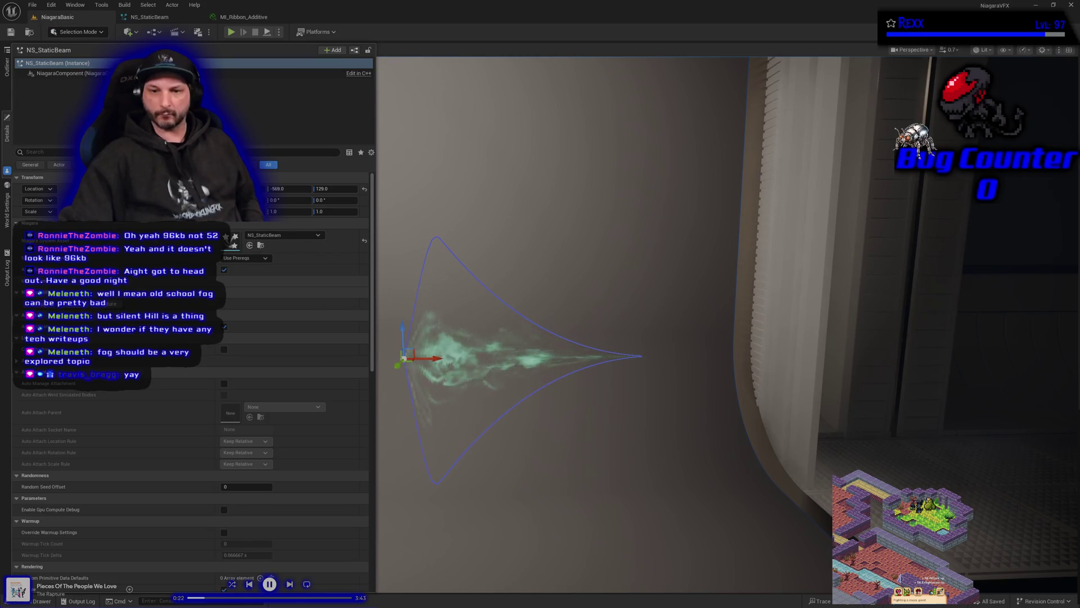
Select BP_DemoDisplay12, look along the beam, then return to the NS_StaticBeam editor.
left_click(559, 438)
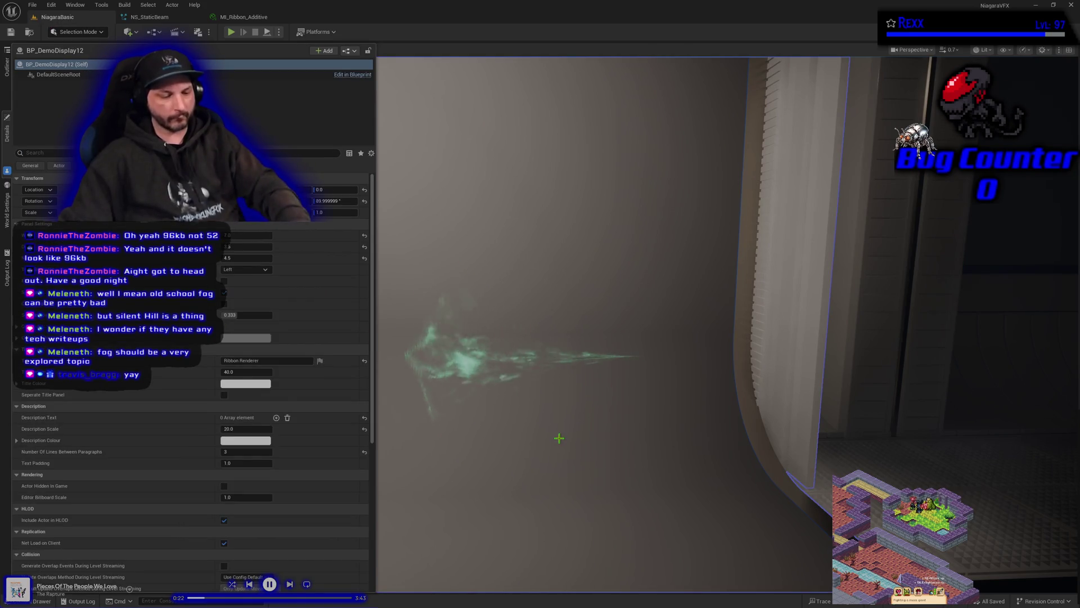
mouse_move(559, 437)
left_mouse_down()
mouse_move(496, 438)
mouse_move(467, 417)
left_mouse_up()
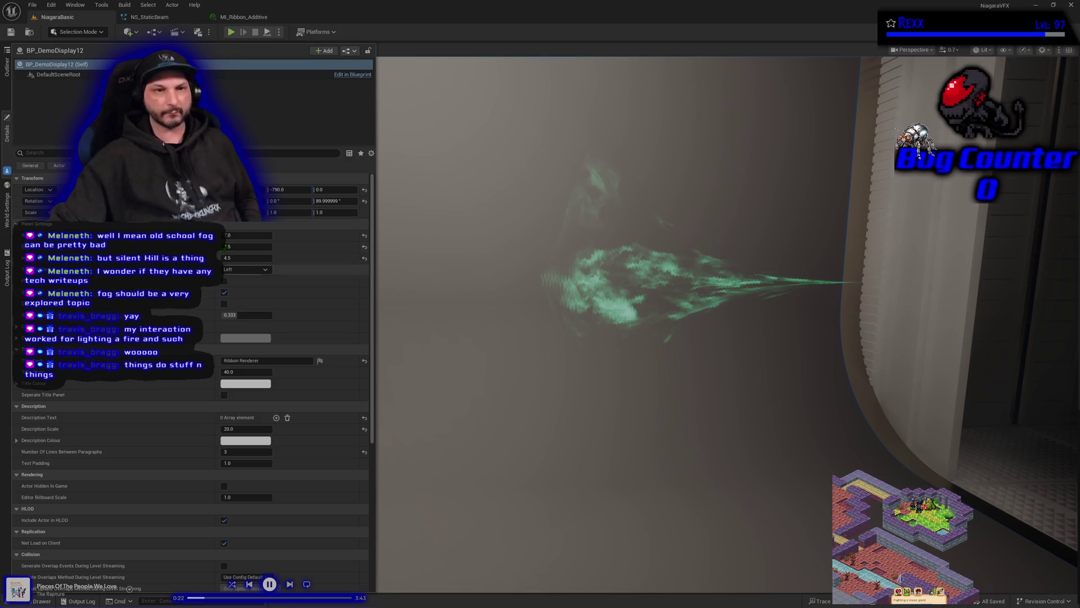
left_click(159, 20)
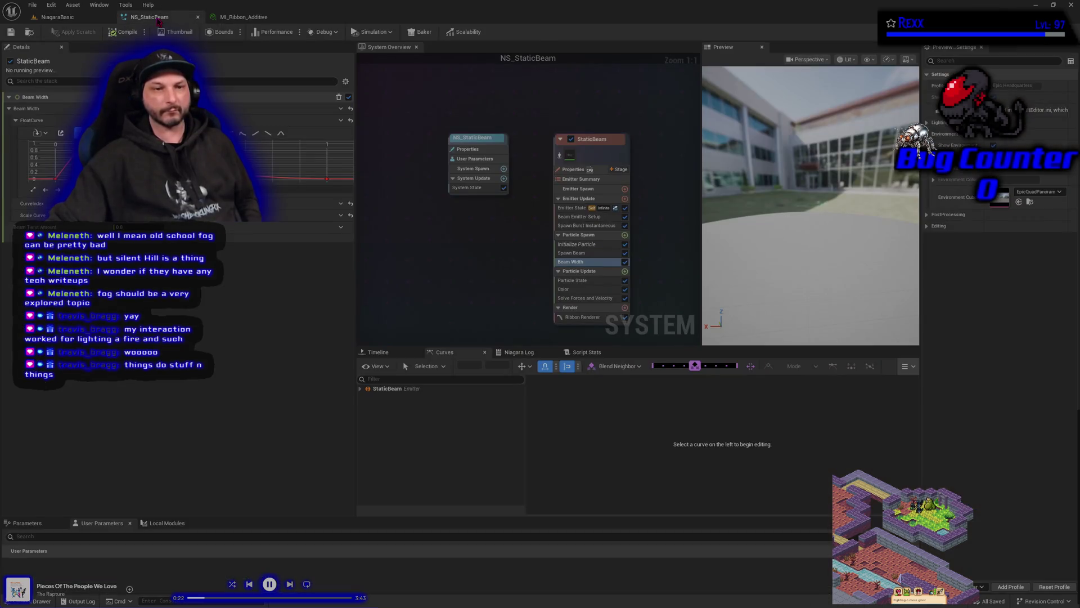
Assign T_CloudNoise1 to MI_Ribbon_Additive's Dissolve texture and save the instance.
left_click(243, 17)
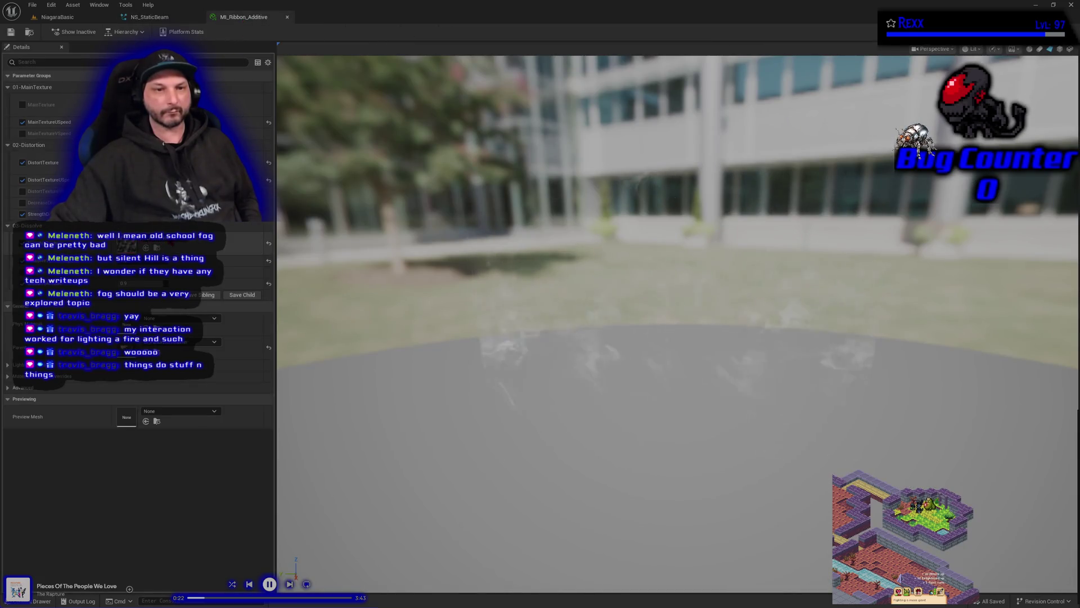
left_click(180, 243)
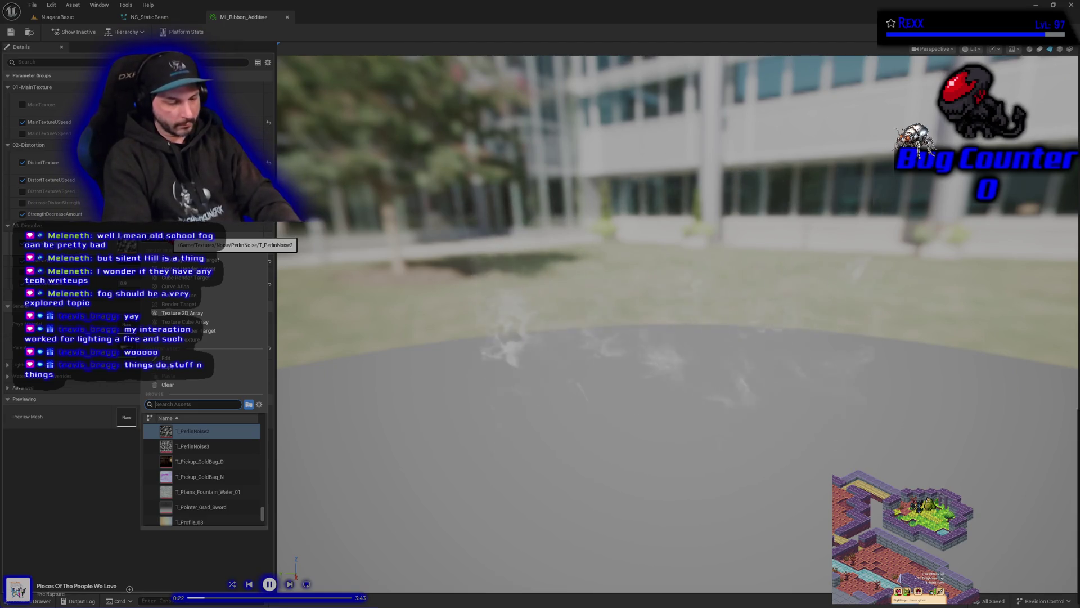
type("cloudnoise")
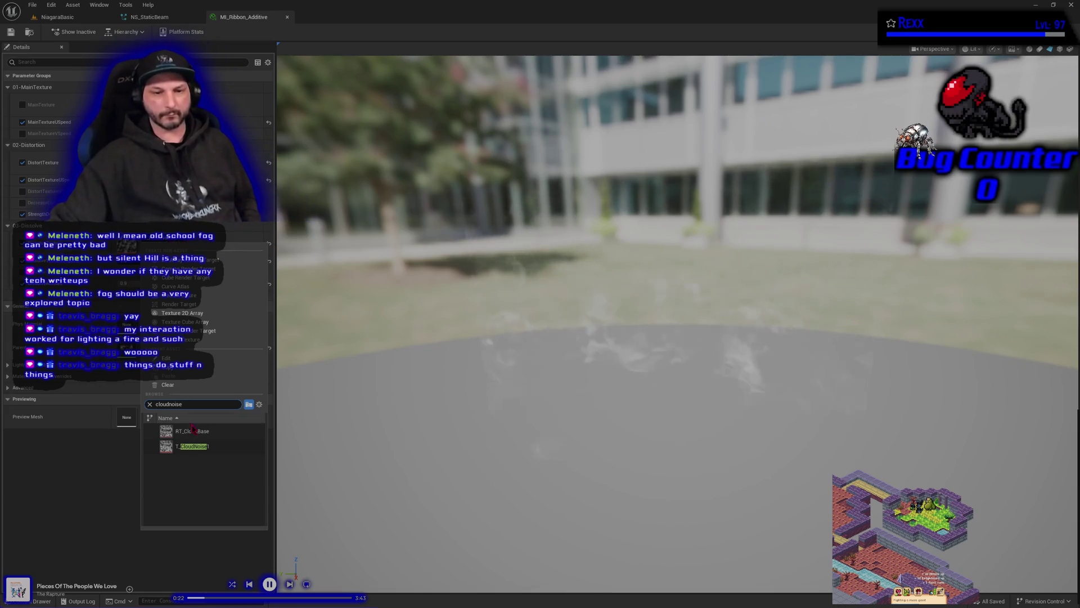
left_click(191, 446)
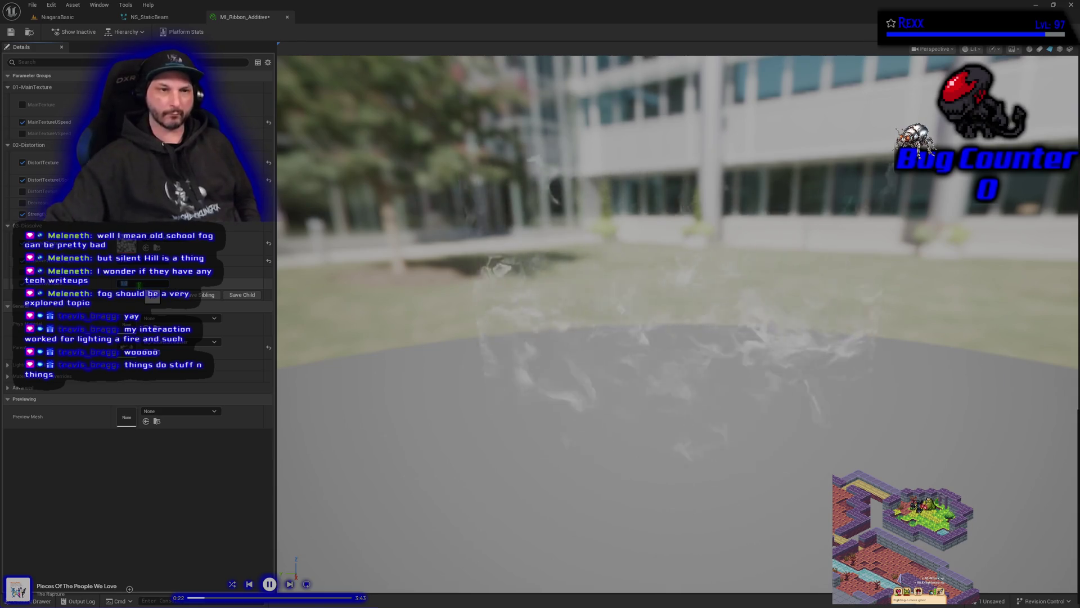
key("ctrl+s")
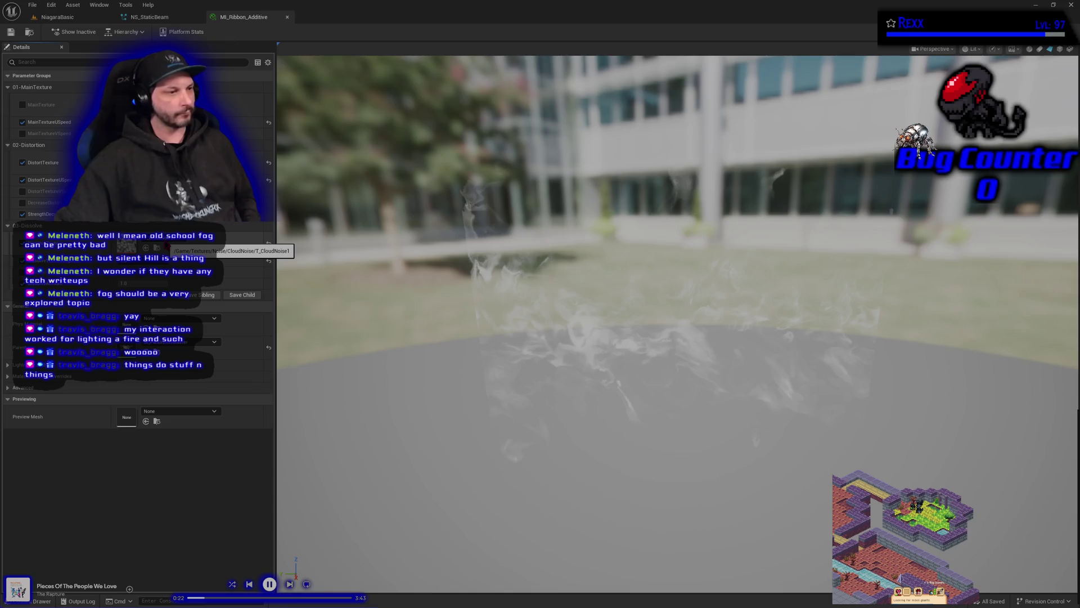
Replace the dissolve texture with T_CausticsNoise1.
left_click(168, 241)
type("caus")
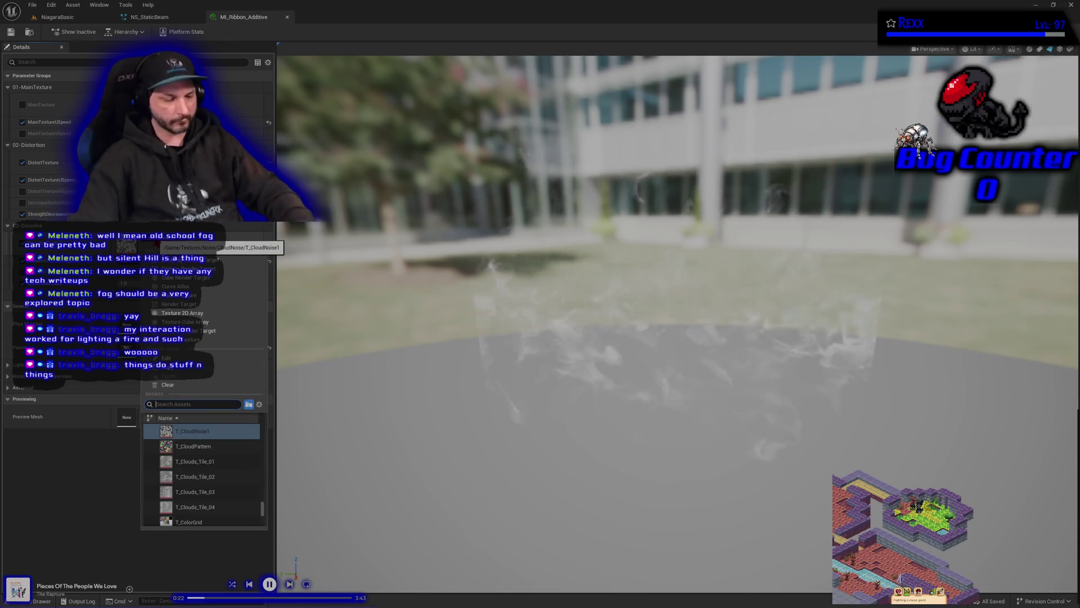
type("tic")
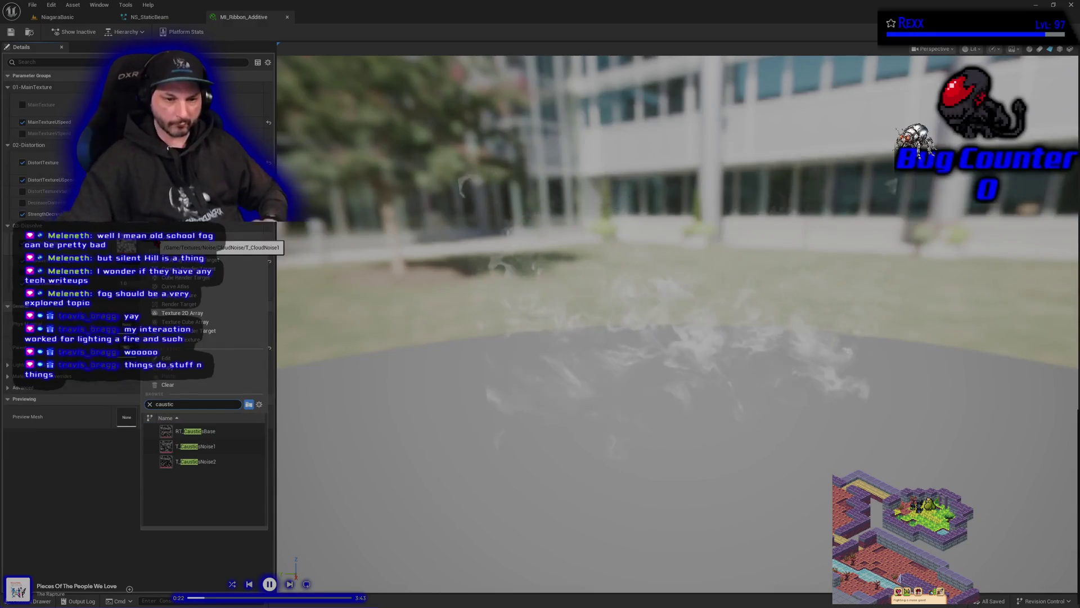
left_click(238, 450)
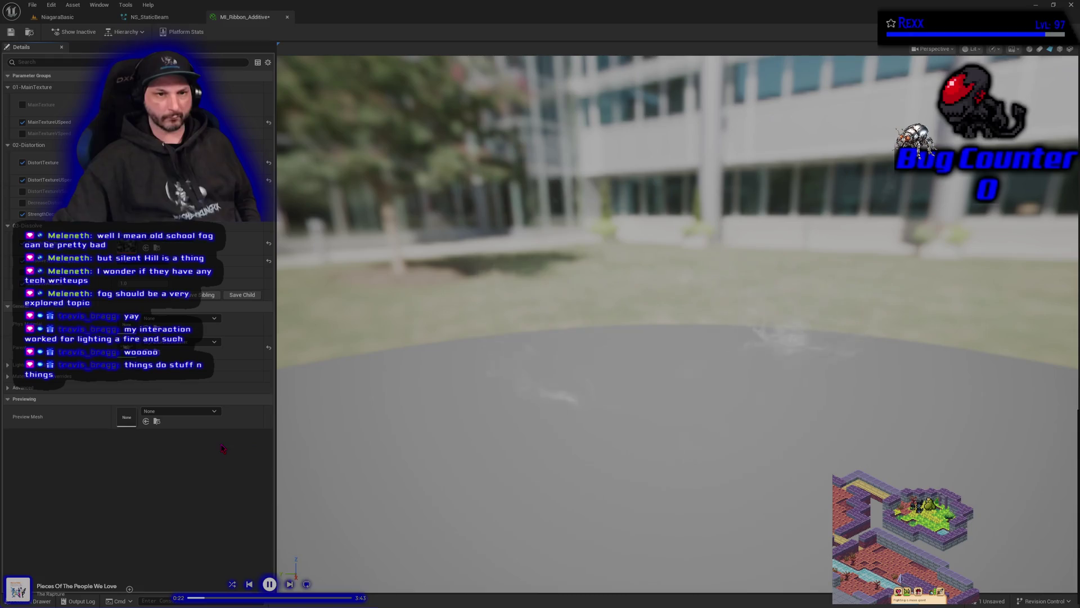
Save the MI_Ribbon_Additive material instance from the editor toolbar.
left_click(11, 31)
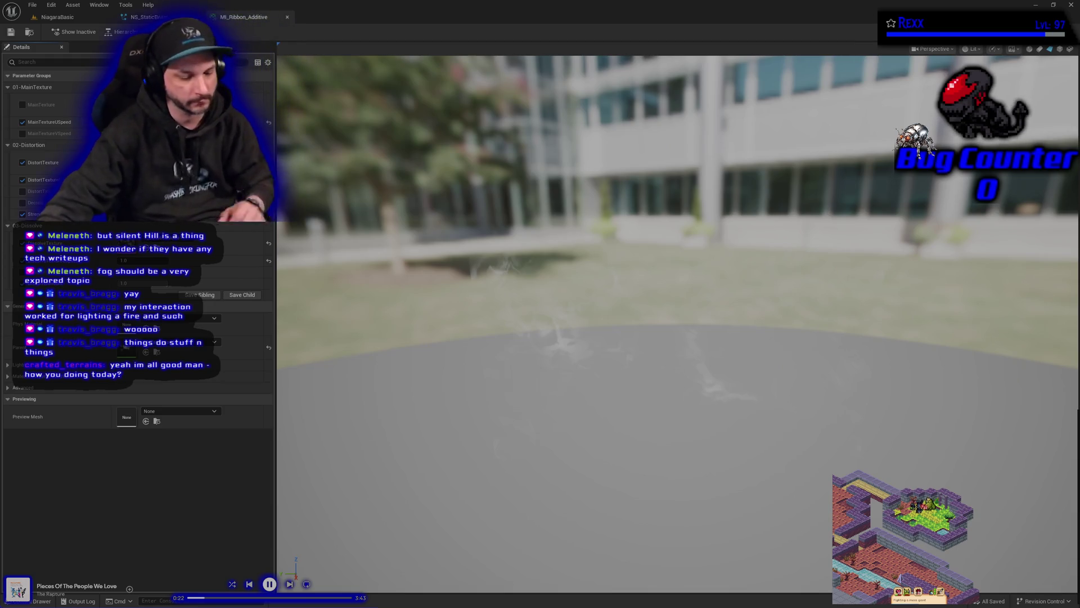
Alt-drag the Ribbon Renderer display arch along X to create BP_DemoDisplay14 and frame it.
left_click_drag(243, 17, 225, 24)
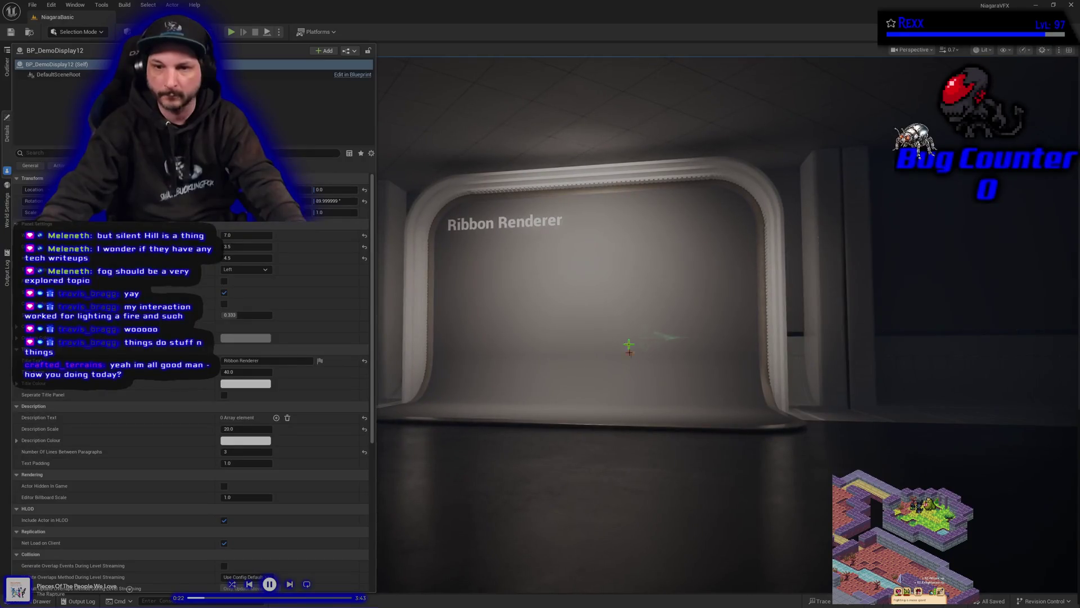
left_click(609, 407)
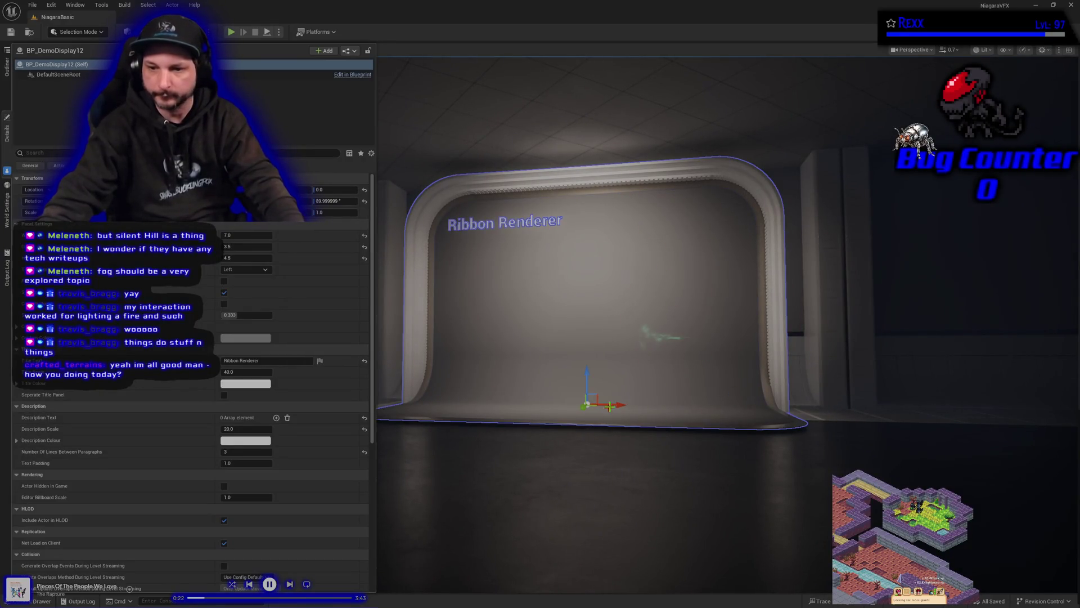
left_click_drag(610, 407, 1076, 463)
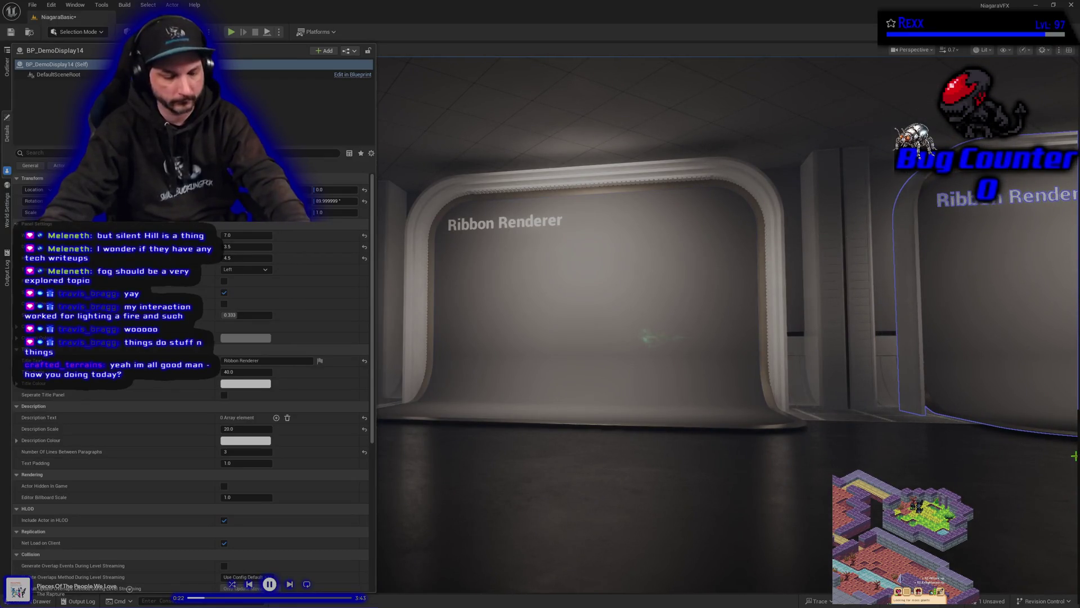
key("f")
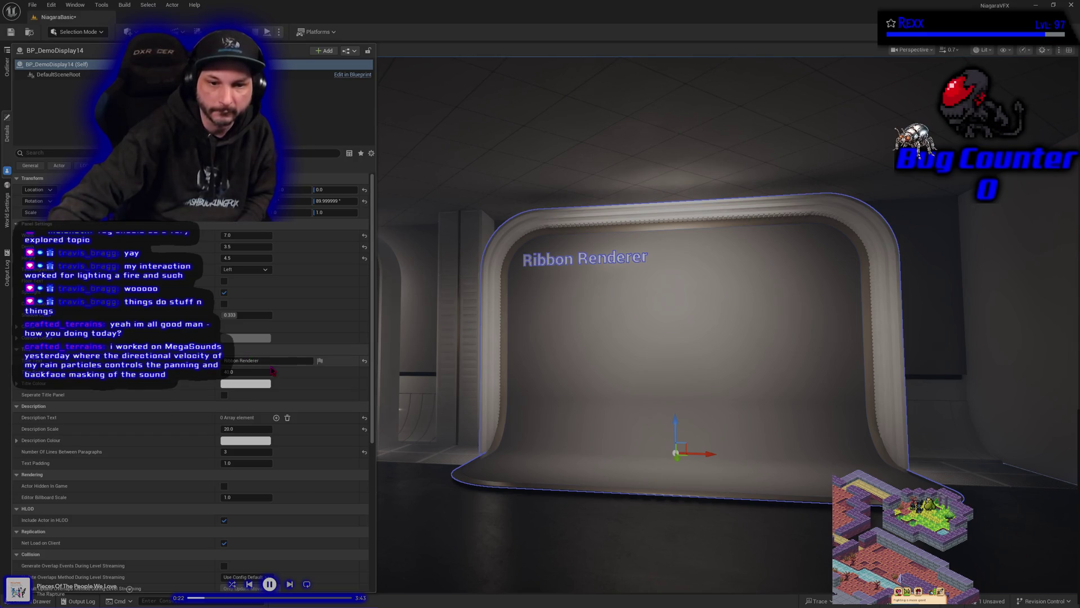
Change BP_DemoDisplay14's title to 'Noise Test' in Details, then open the MarbleNoise folder.
left_click(226, 360)
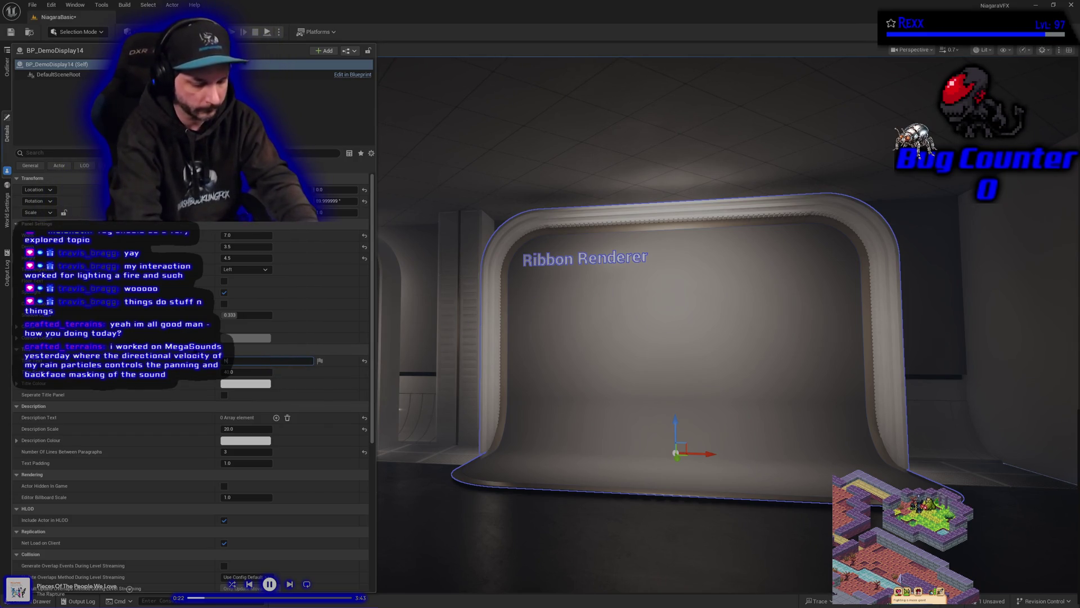
type("Noise")
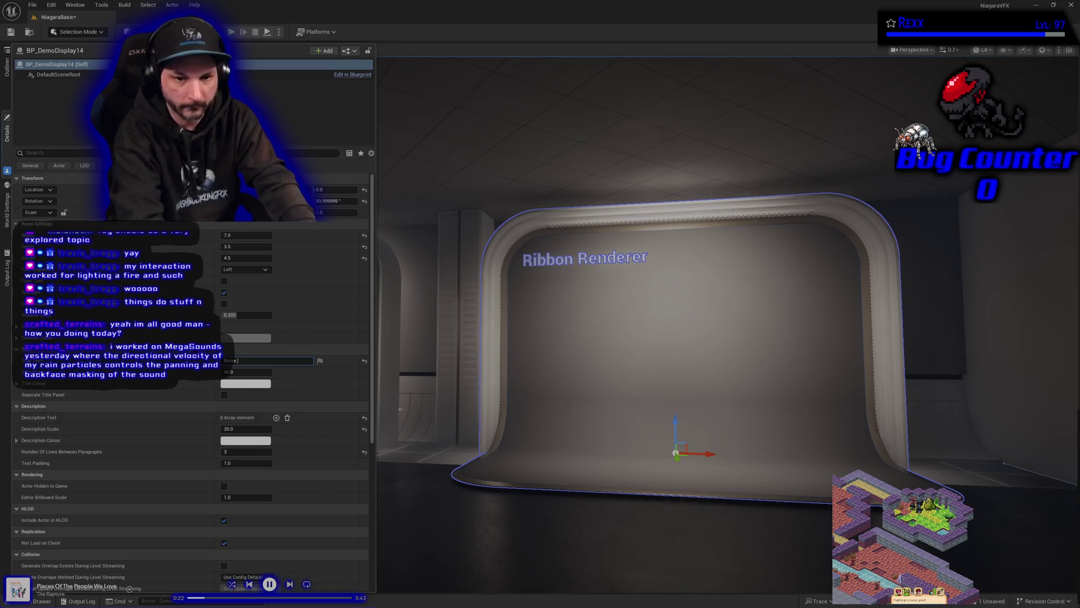
type(" Test")
key("Return")
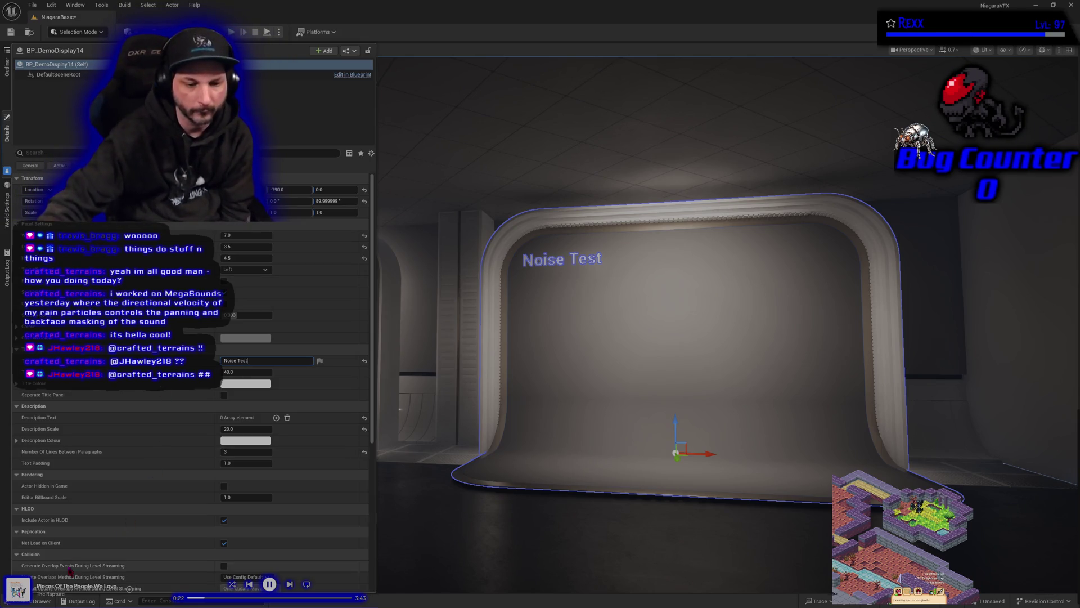
left_click(26, 601)
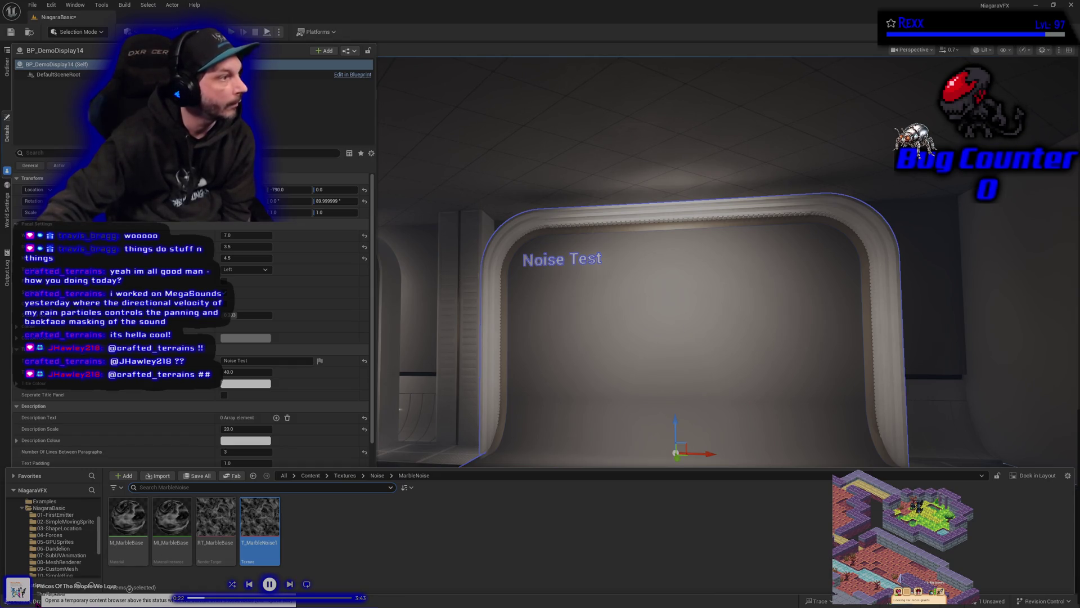
In M_MarbleBase, set the Noise node's Repeat Size to 4 and apply.
double_click(129, 519)
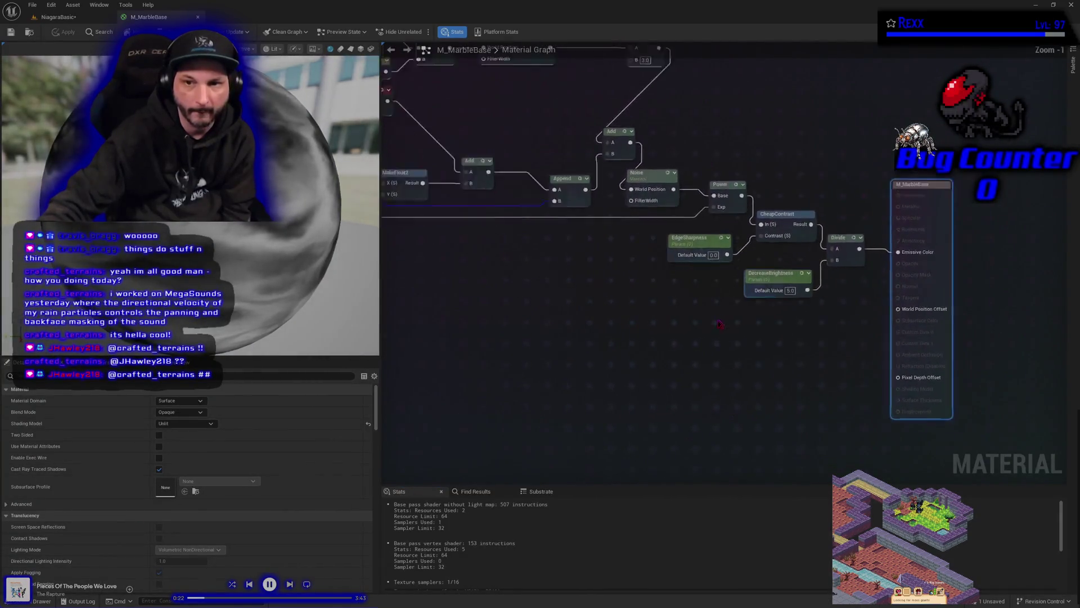
left_click(596, 262)
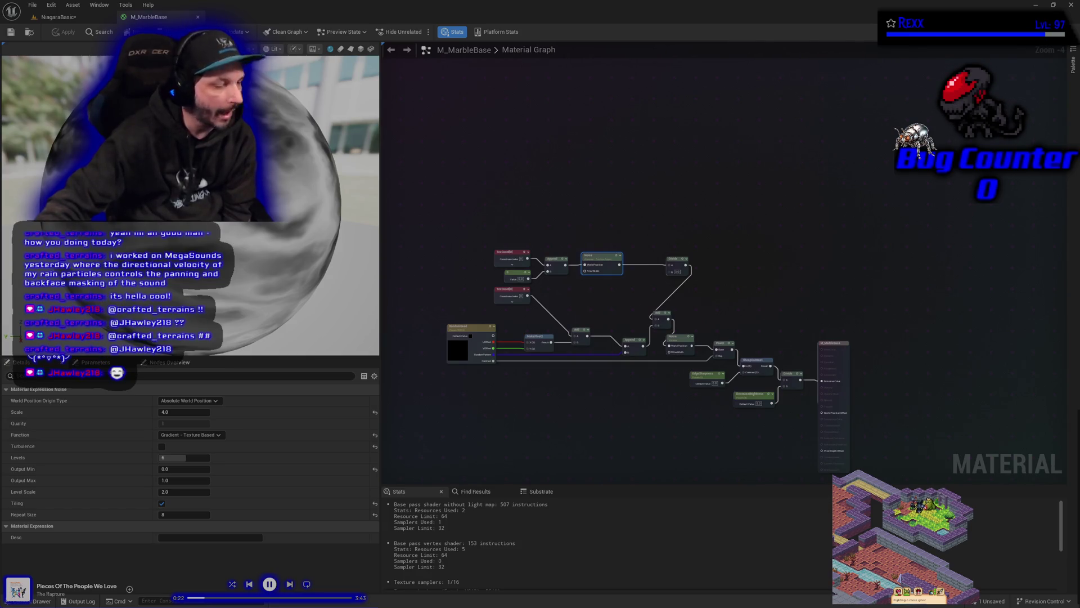
left_click(167, 515)
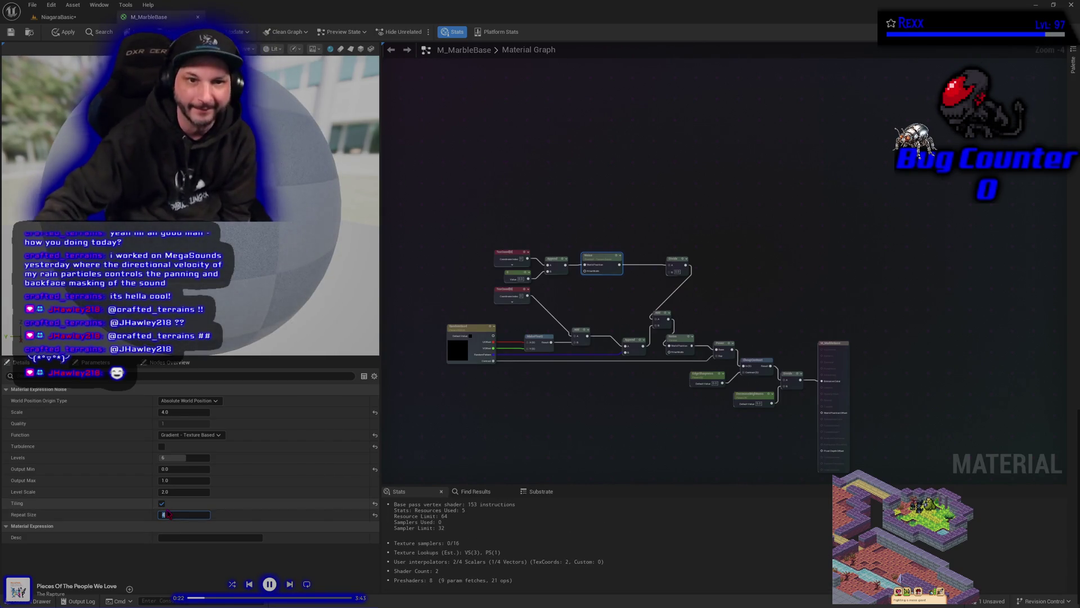
type("4")
key("Return")
left_click(62, 33)
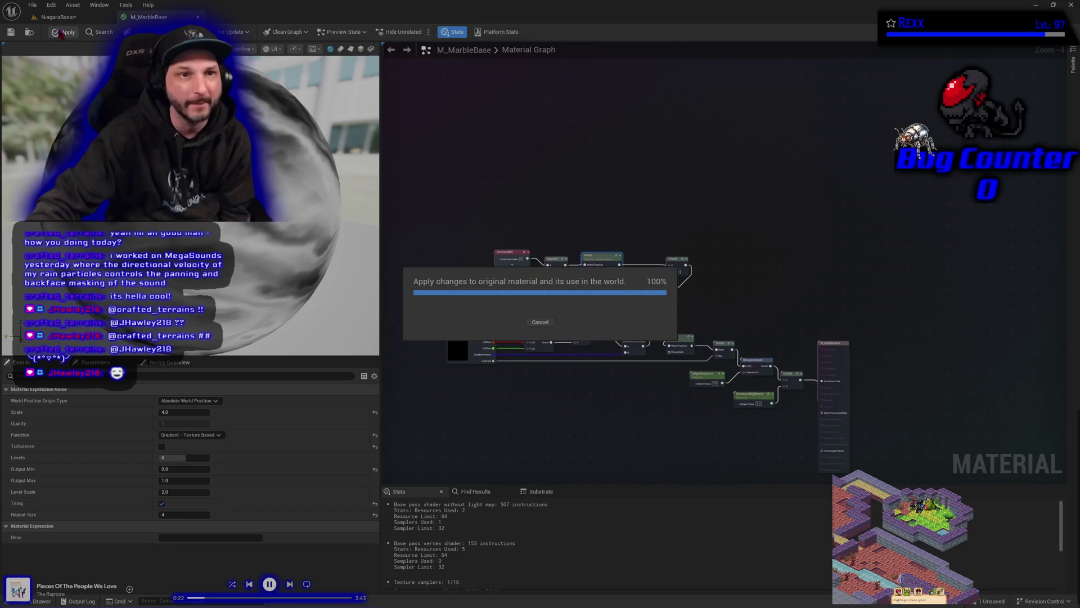
Save all assets and close the M_MarbleBase material tab.
left_click(32, 4)
left_click(54, 55)
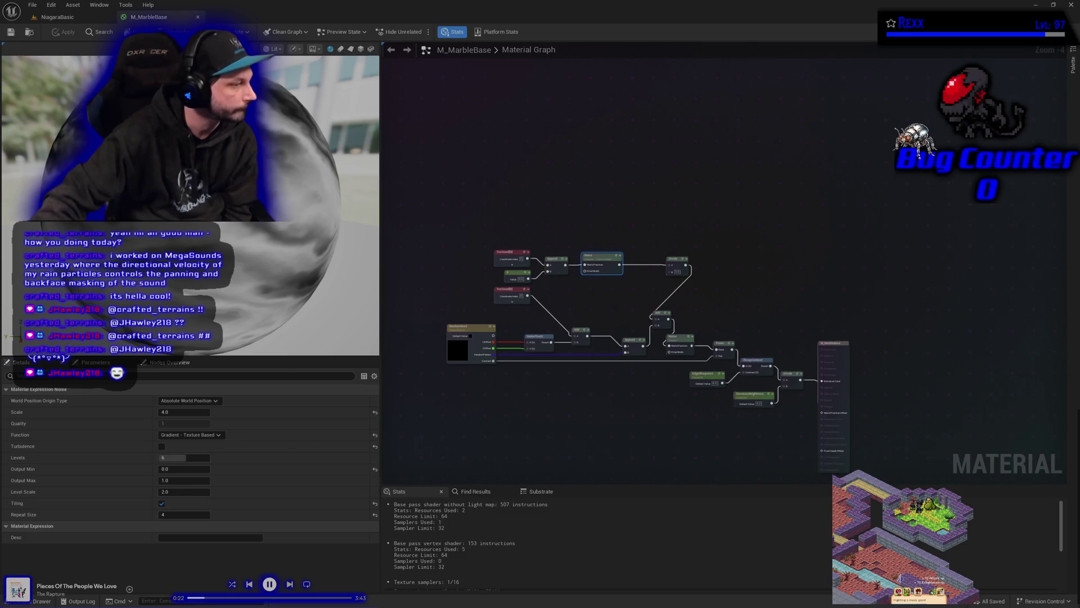
middle_click(145, 21)
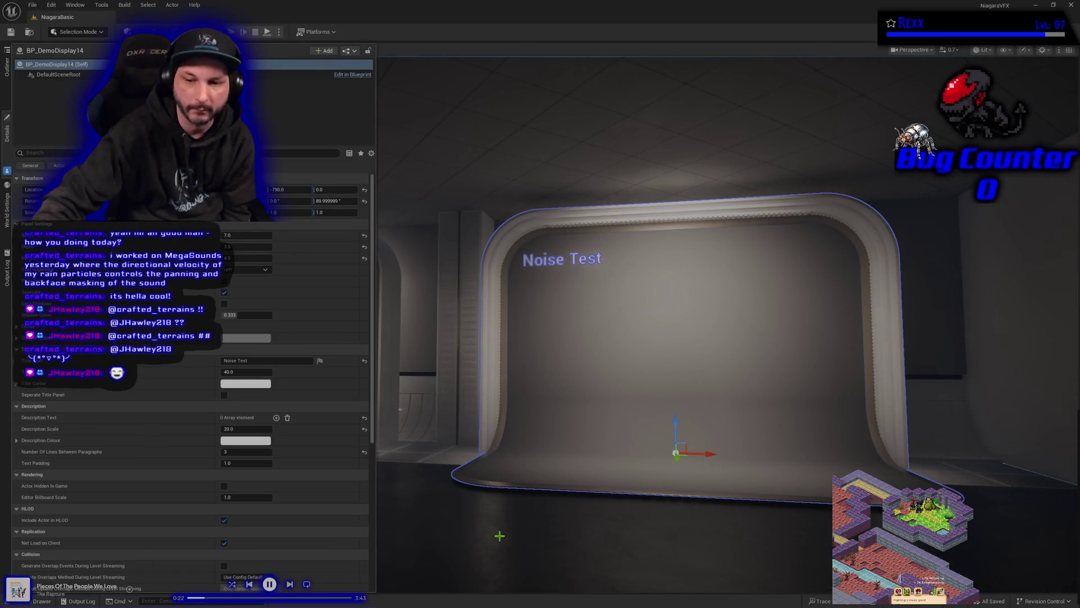
Delete BP_DemoRoom from the NiagaraBasic level, save it, then run and stop a quick Play session.
left_click(499, 535)
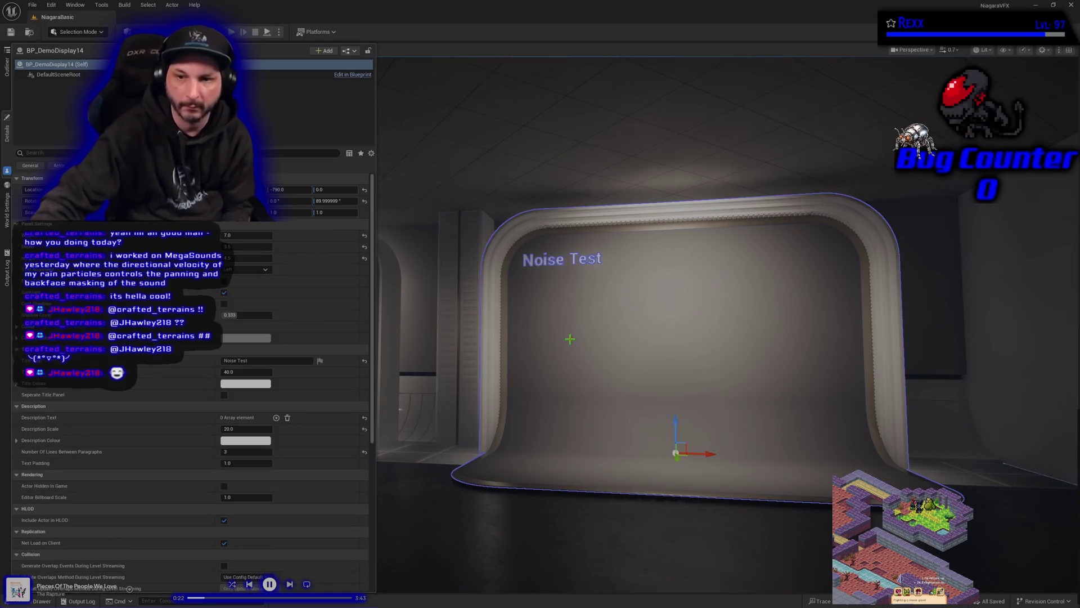
key("Delete")
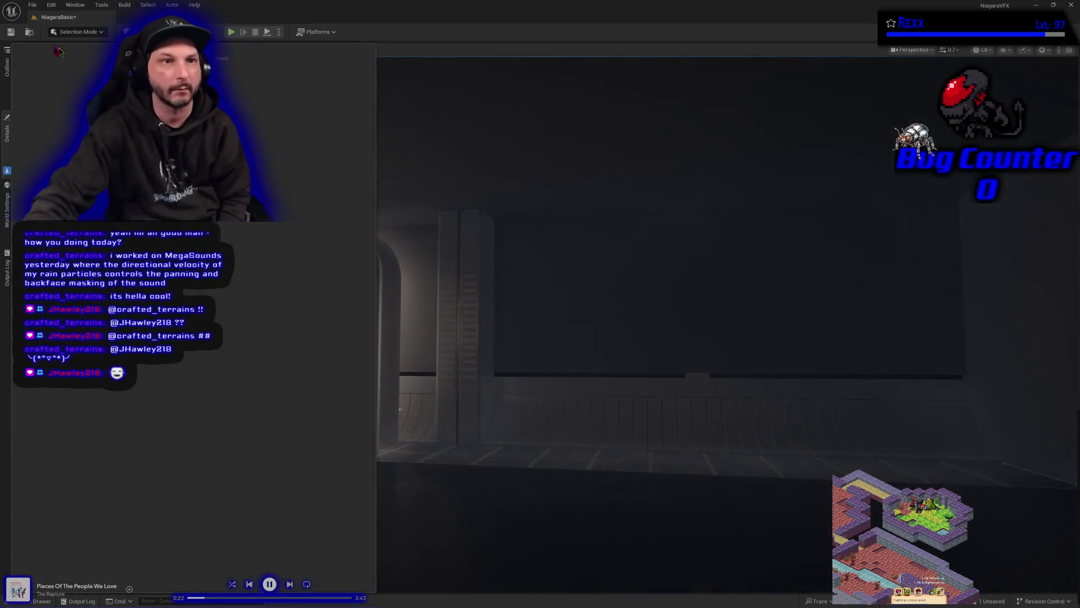
left_click(10, 32)
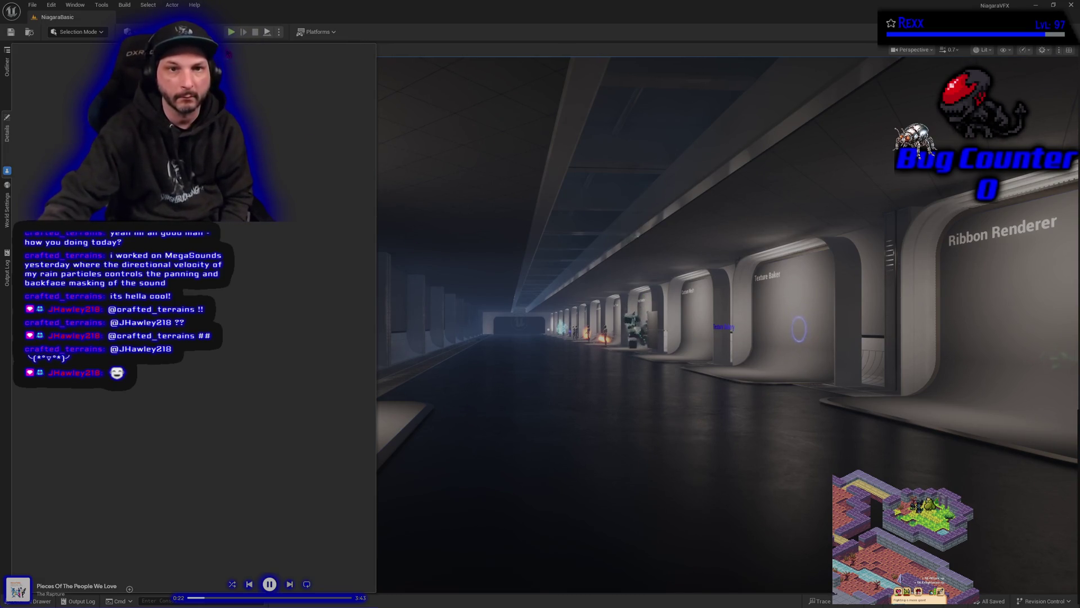
left_click(231, 33)
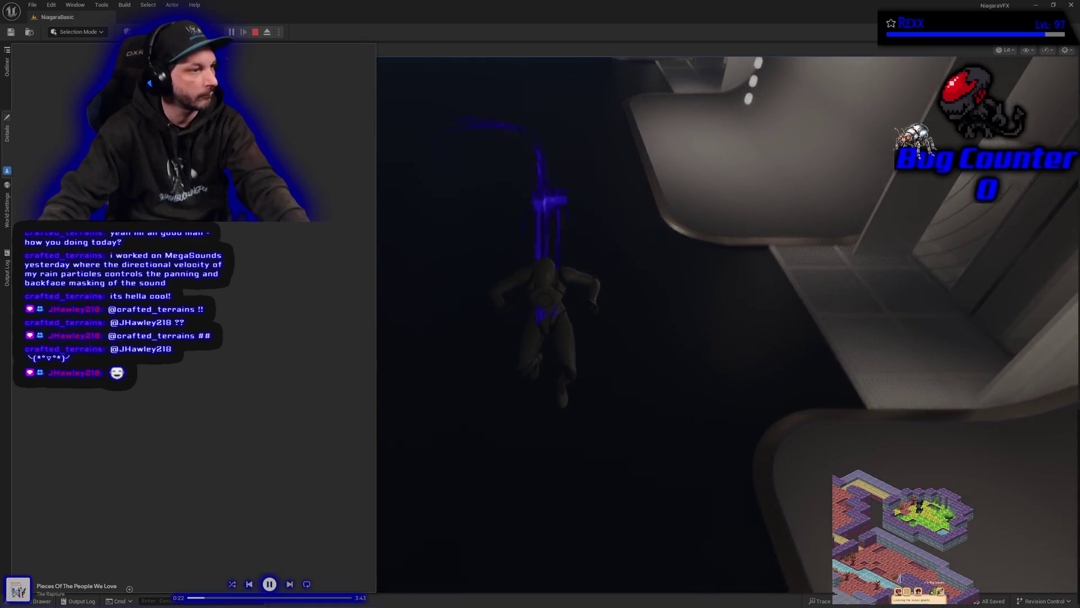
key("Escape")
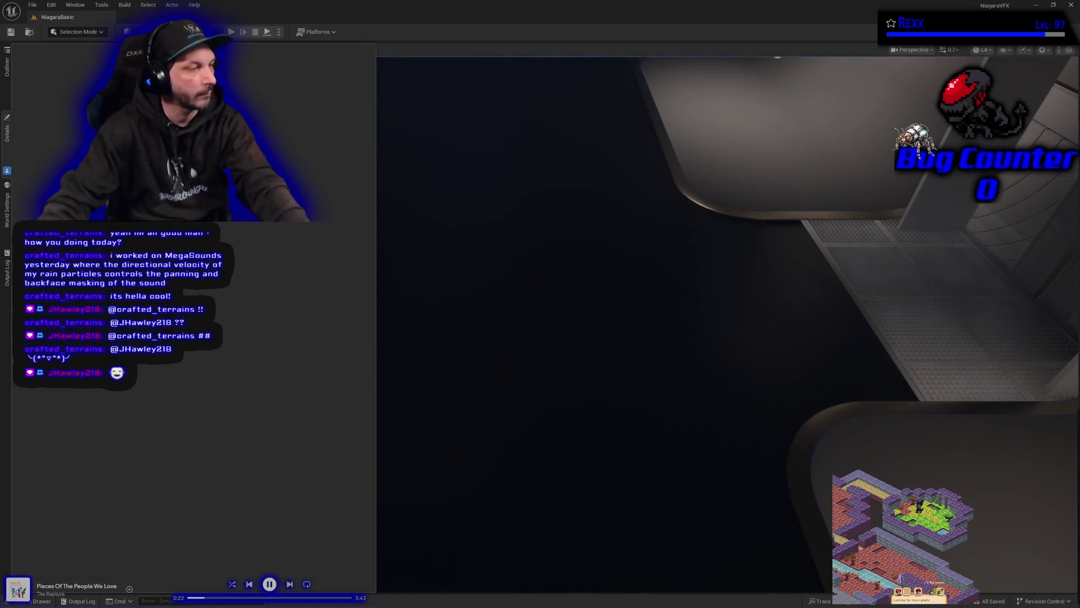
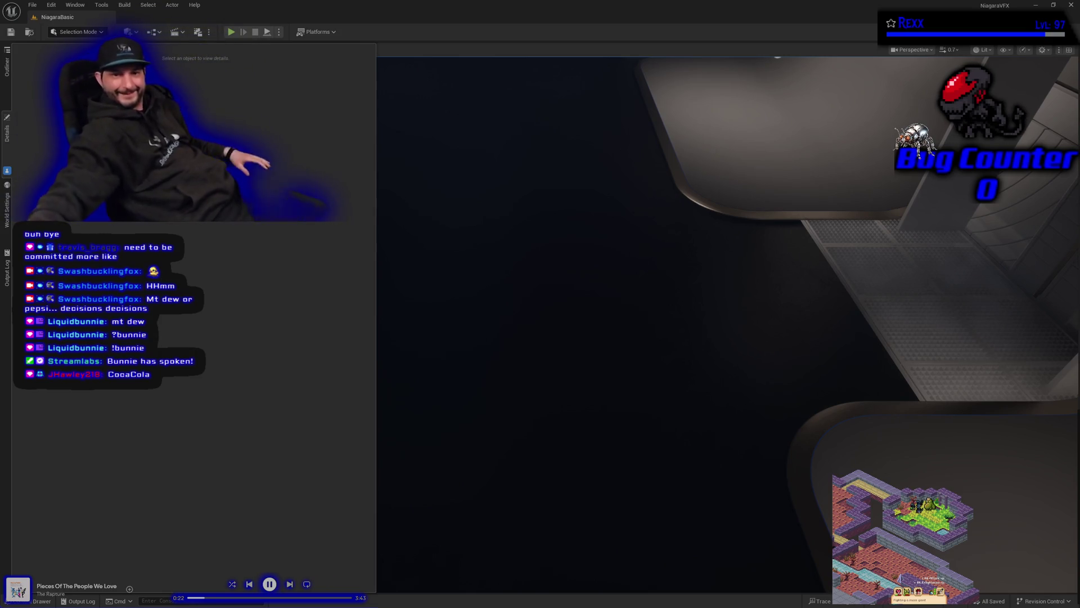
Fly the viewport camera into the display-alcove corridor and raise the camera speed to 1.6.
mouse_move(642, 373)
left_mouse_down()
mouse_move(664, 356)
mouse_move(655, 363)
mouse_move(682, 375)
mouse_move(709, 352)
mouse_move(684, 365)
mouse_move(685, 387)
left_mouse_up()
scroll(706, 354, "up", 3)
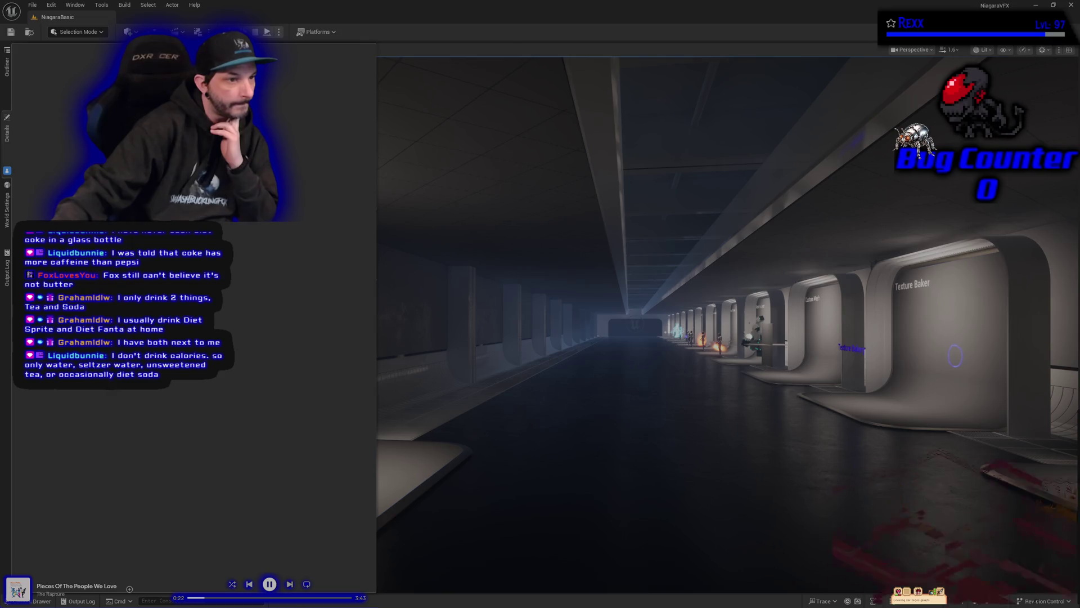
Switch to the browser showing the 'diet sprite' image results.
key("alt+Tab")
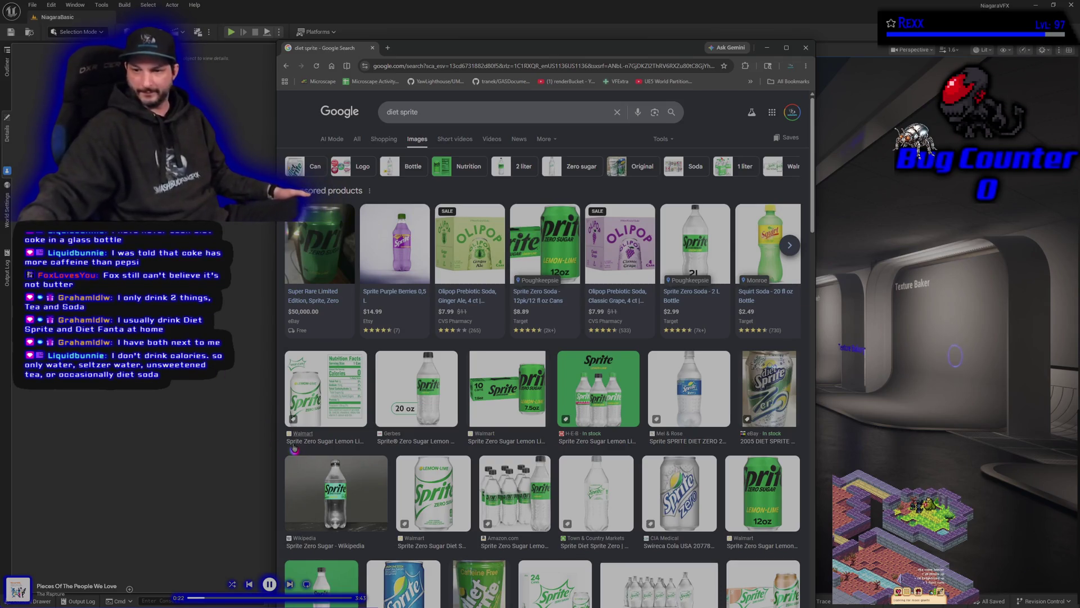
Browse the diet sprite results and preview the vintage Diet Sprite can larger.
scroll(334, 426, "down", 3)
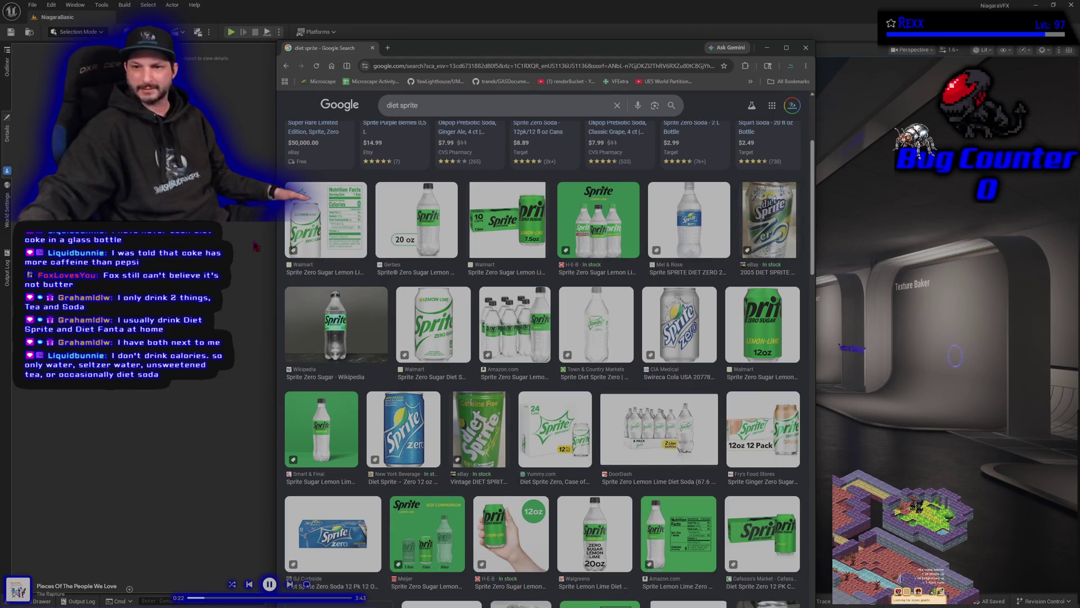
left_click(469, 404)
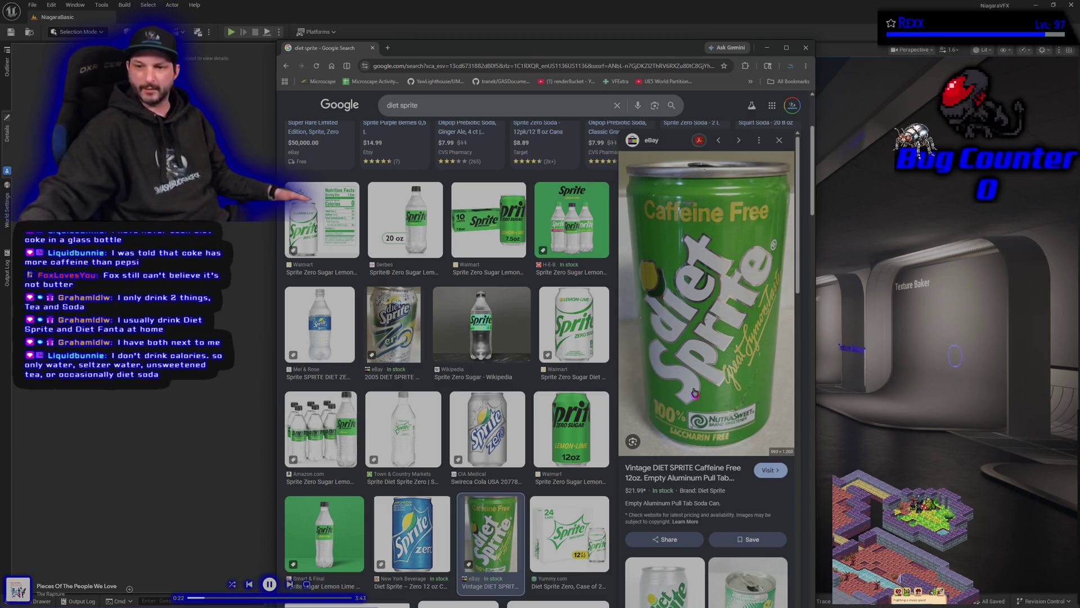
scroll(695, 392, "down", 3)
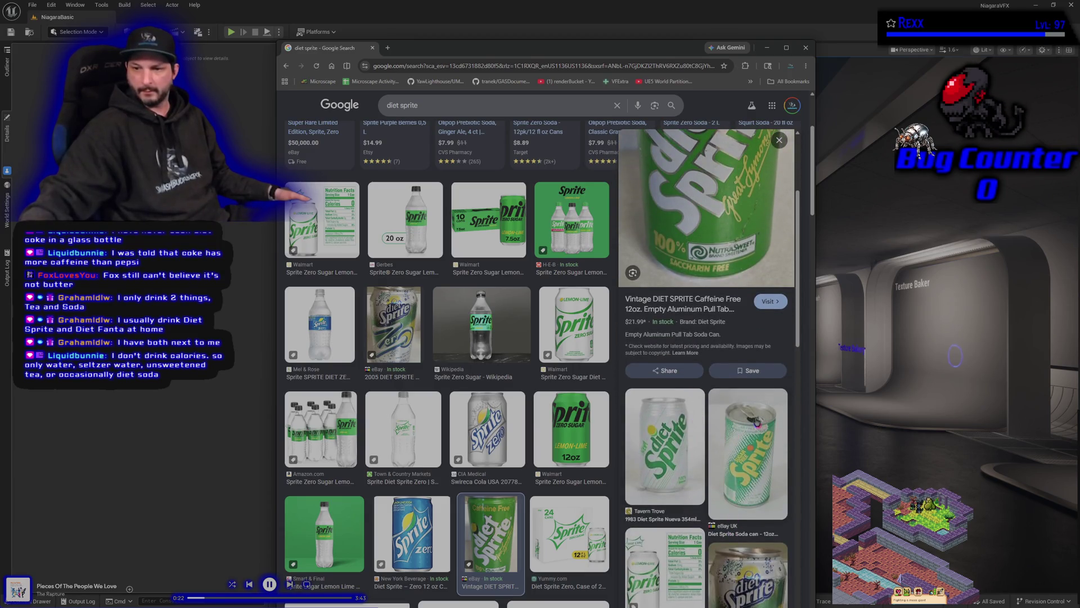
scroll(742, 478, "up", 3)
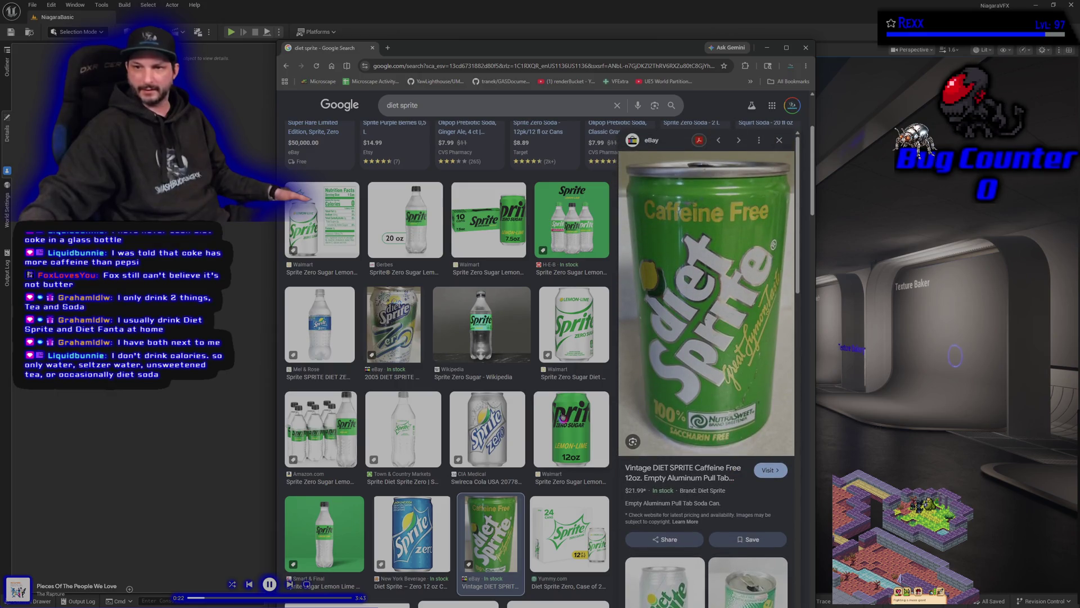
scroll(490, 454, "down", 3)
scroll(490, 453, "down", 3)
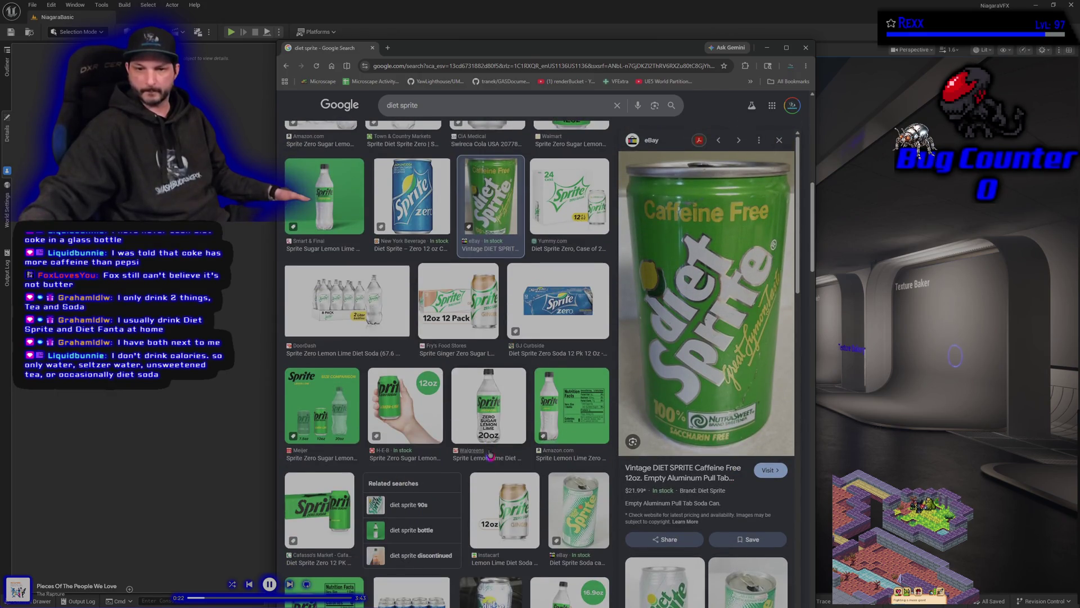
scroll(490, 455, "down", 3)
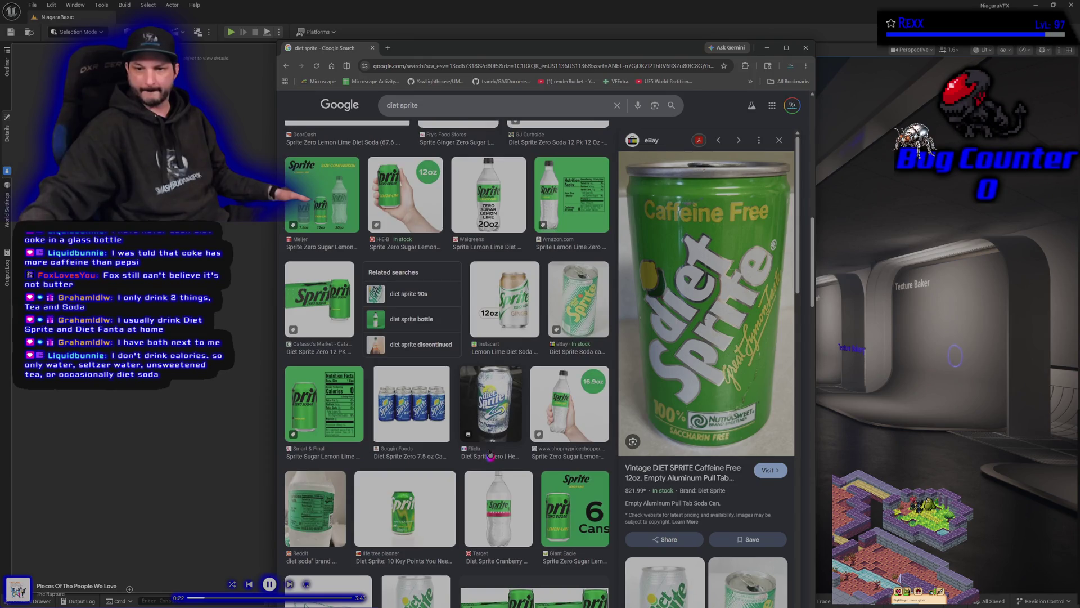
Preview the Diet Sprite Zero can image, then start editing the search query.
left_click(490, 454)
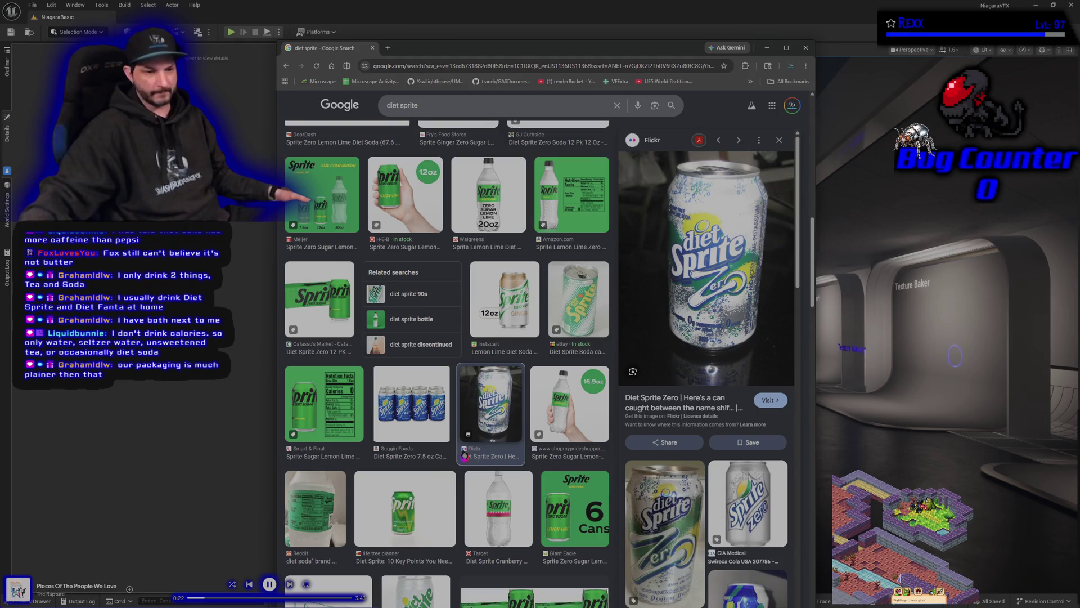
scroll(443, 458, "down", 2)
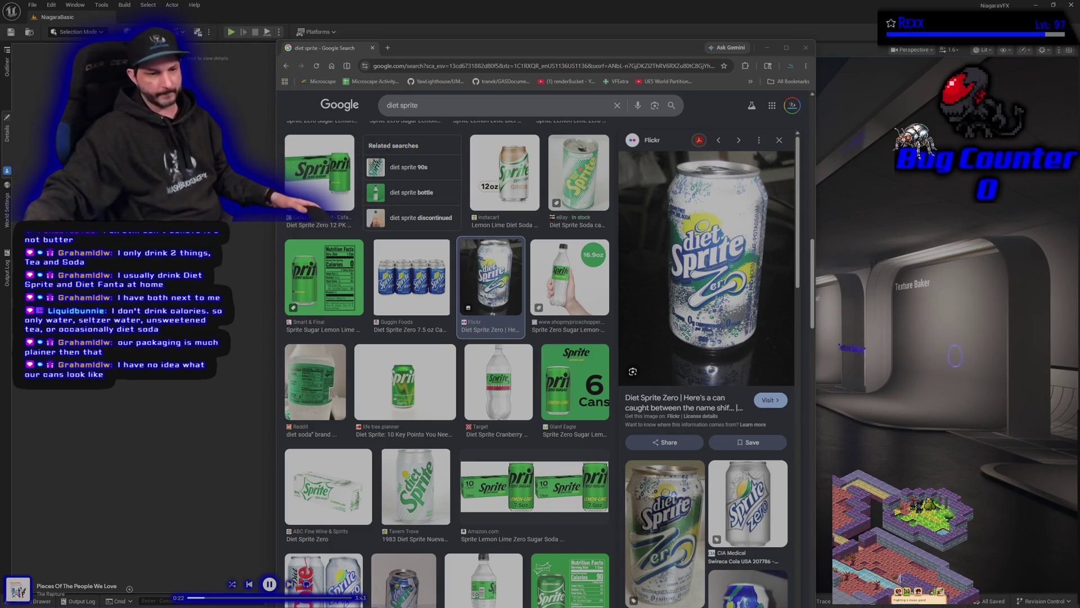
left_click(429, 106)
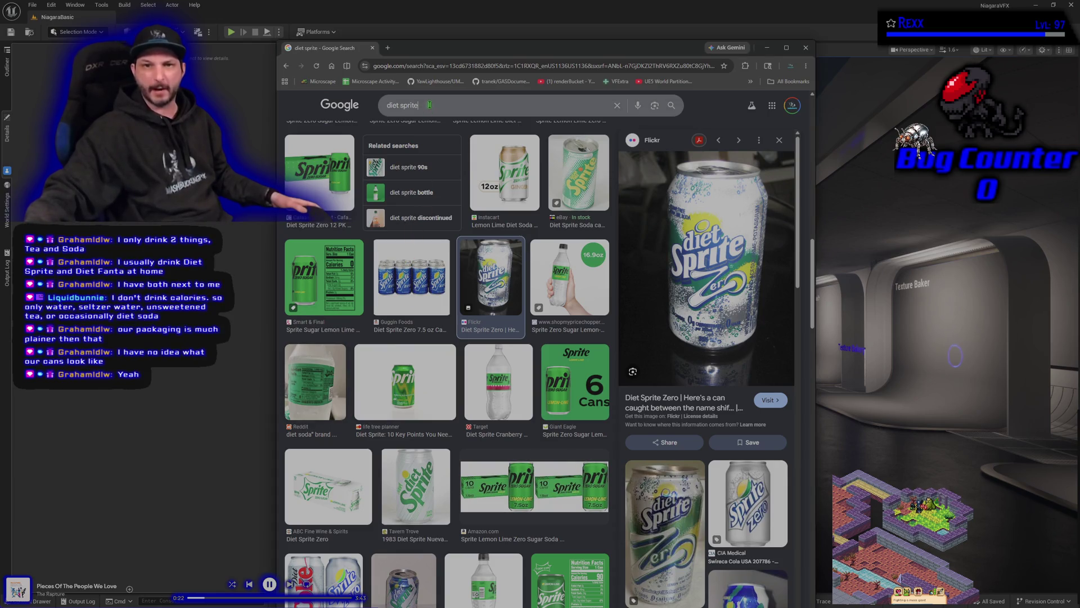
Search images for 'diet sprite 2 liter', preview the Kroger 2-liter bottle, then close the browser.
type(" 2")
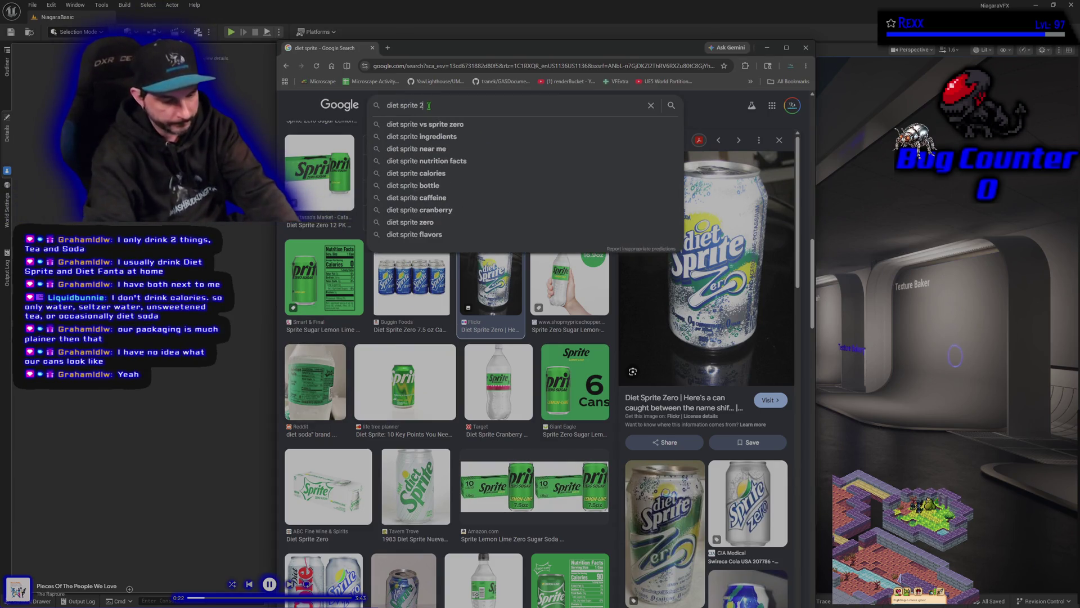
type(" liter")
key("Return")
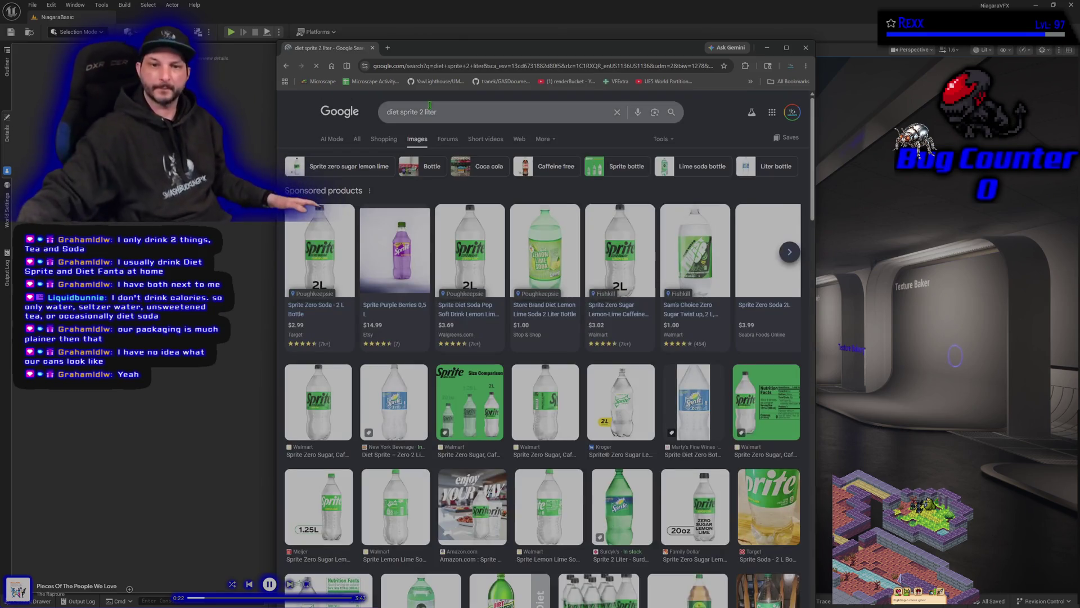
mouse_move(326, 258)
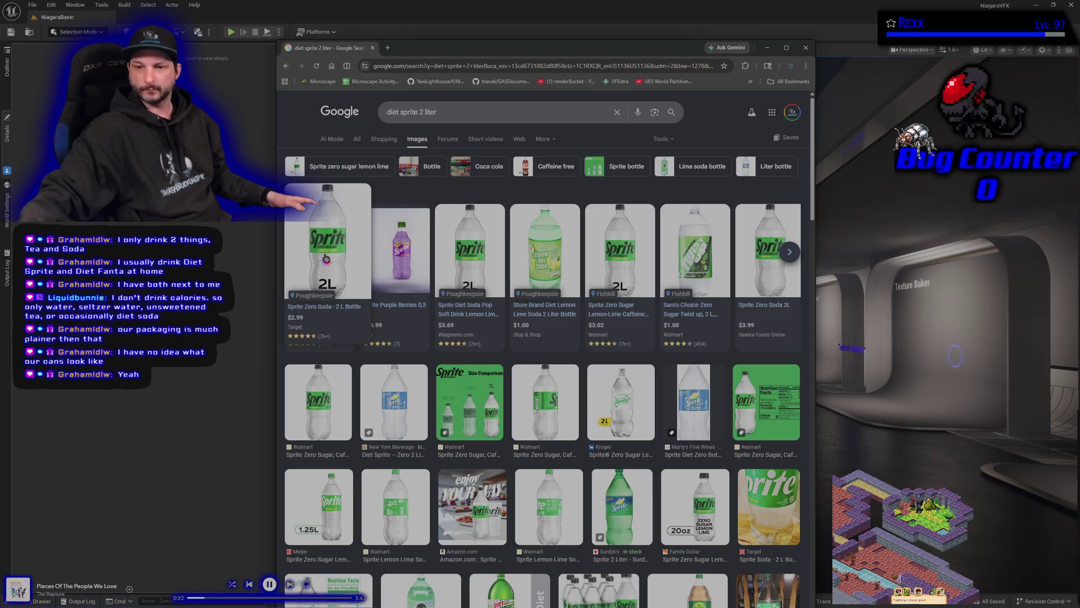
left_click(602, 397)
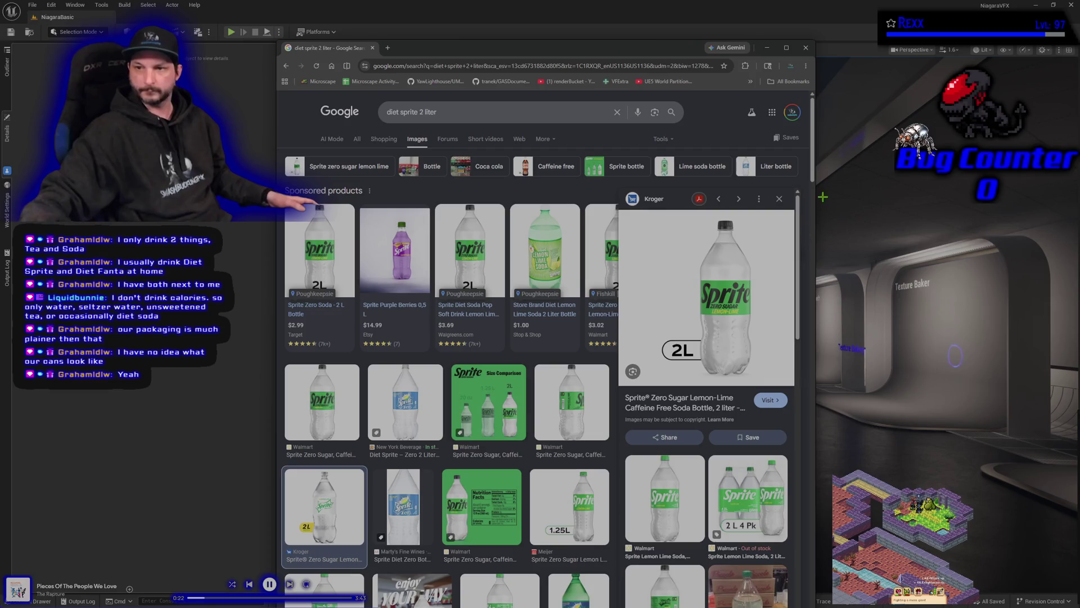
left_click(779, 199)
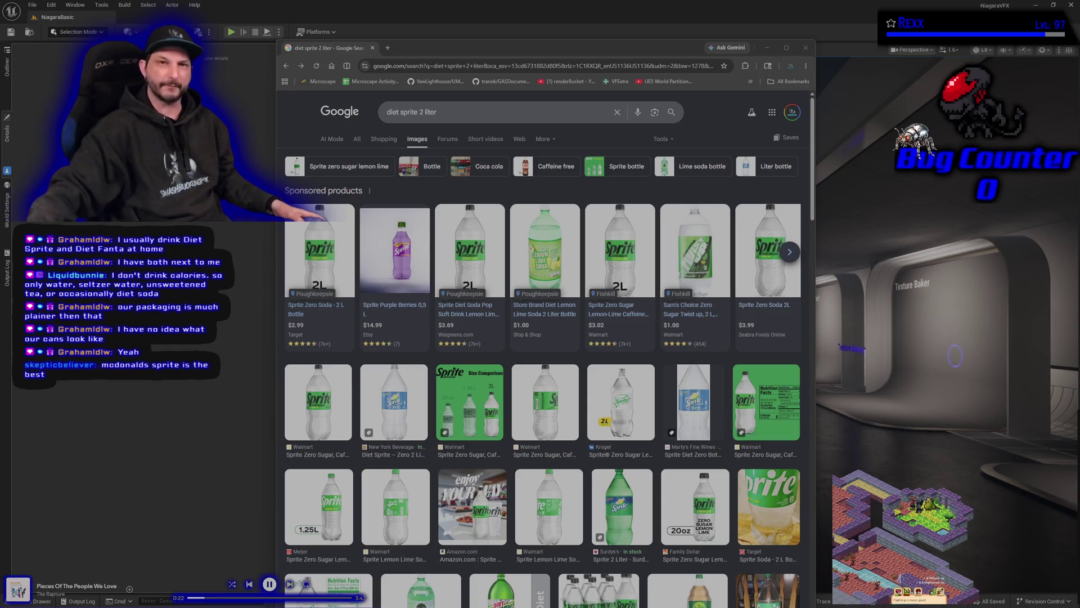
left_click(372, 48)
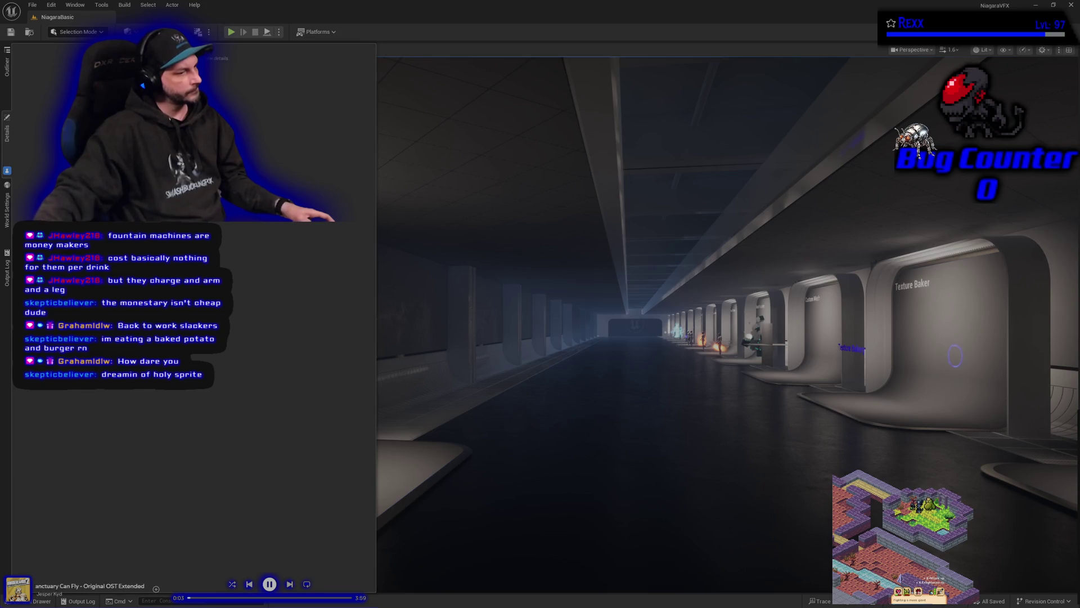
Skip the music player to the next track.
left_click(290, 584)
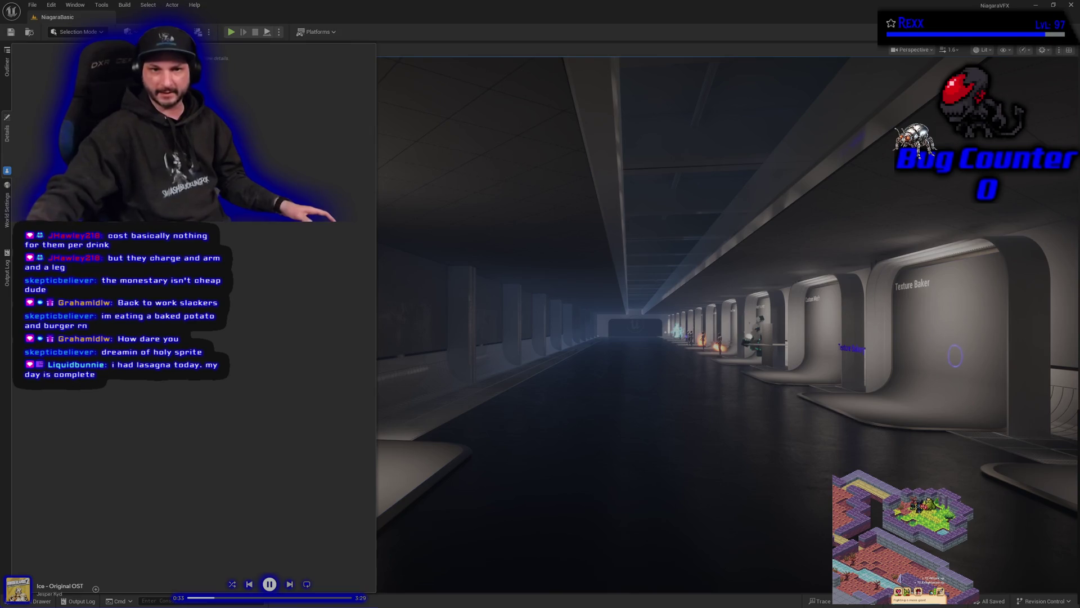
Fly the camera forward along the corridor toward the Texture Baker booth.
key("w")
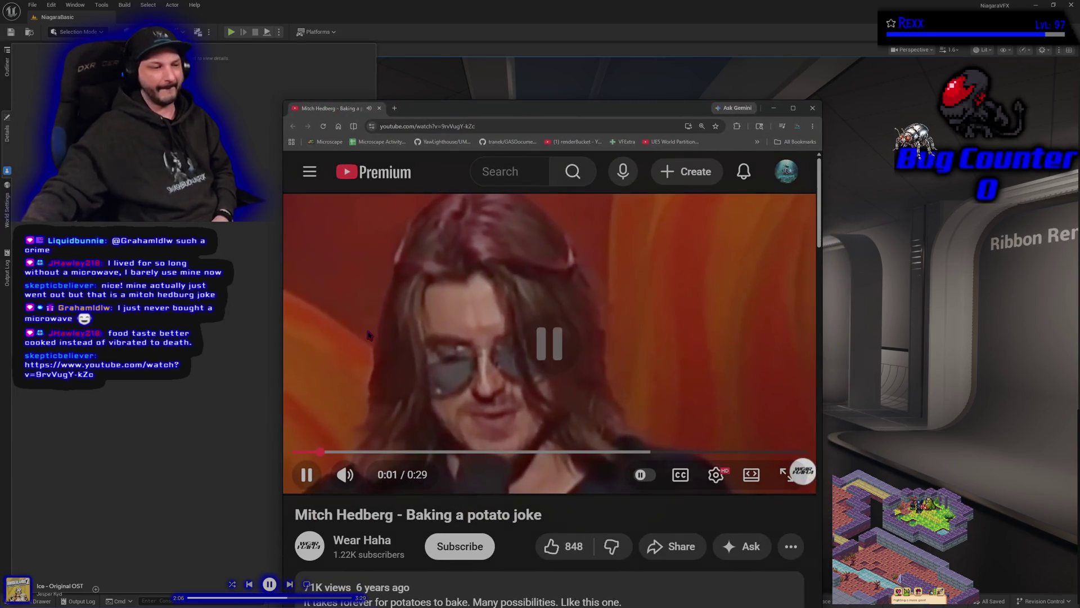
Pause the background music, resume the potato joke video, and shift the browser window up-left.
left_click(425, 256)
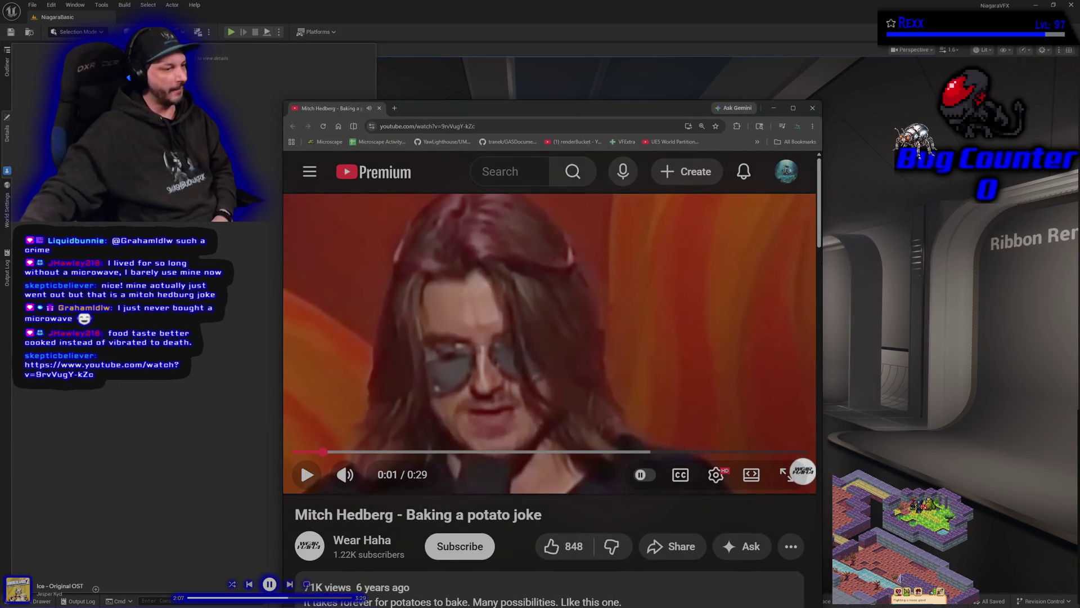
left_click(270, 584)
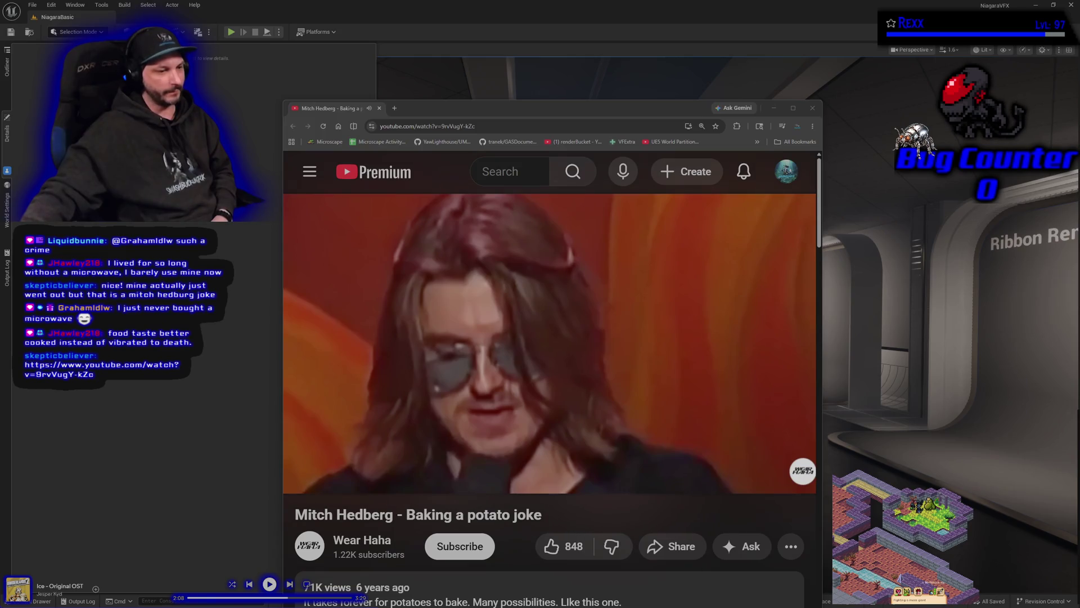
left_click(474, 345)
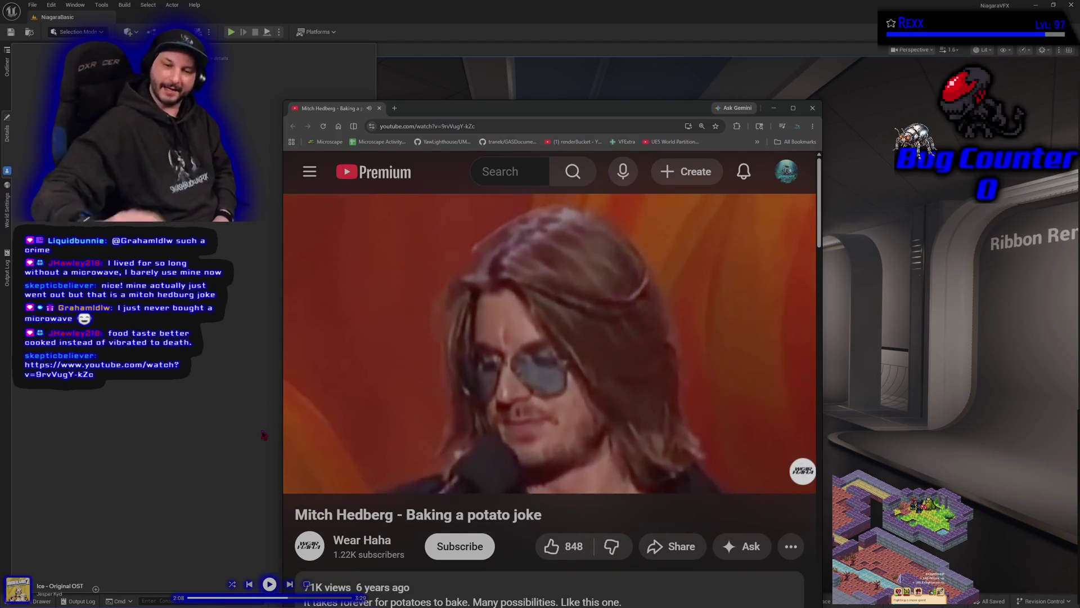
left_click_drag(511, 116, 493, 91)
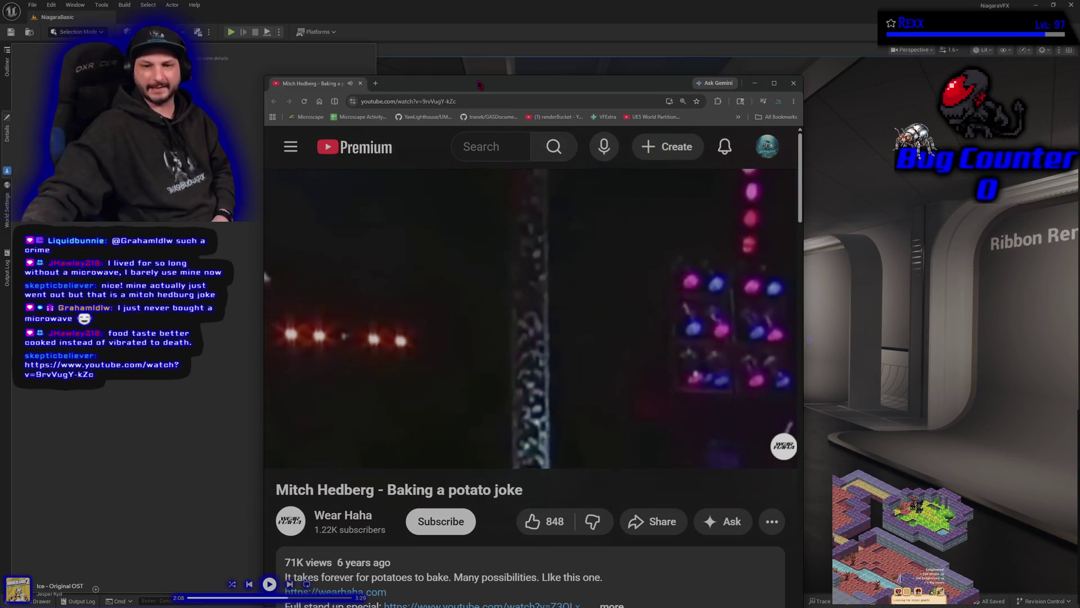
Put the browser away to bring back the Unreal editor viewport.
mouse_move(392, 324)
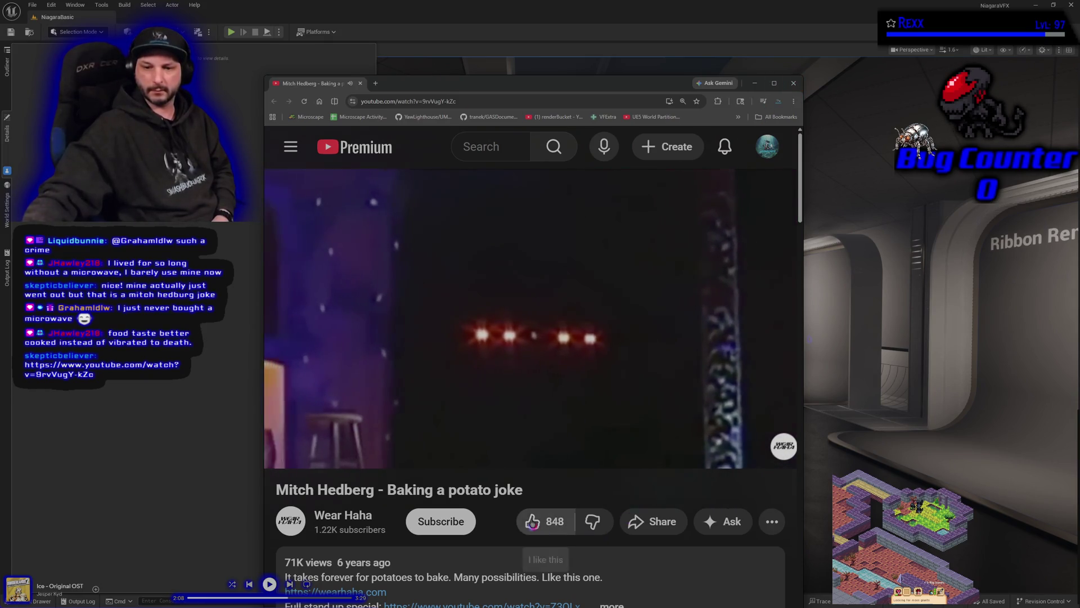
left_click(205, 433)
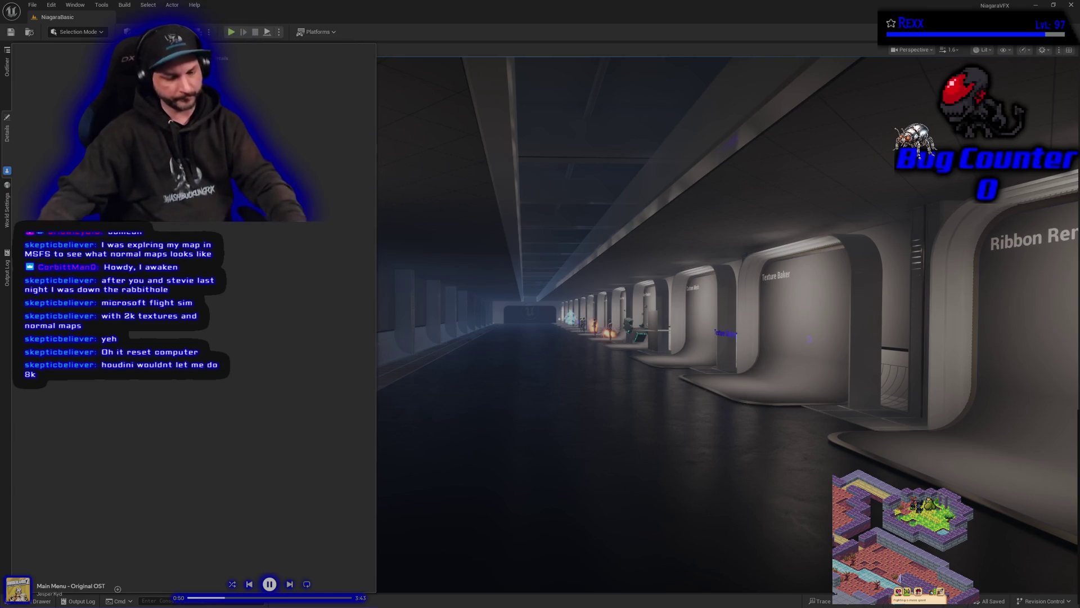
Fly down the corridor into the Texture Bakery alcove until its blue label shows.
left_click_drag(598, 560, 619, 506)
mouse_move(422, 379)
left_mouse_down()
mouse_move(472, 360)
mouse_move(965, 362)
mouse_move(794, 365)
left_mouse_up()
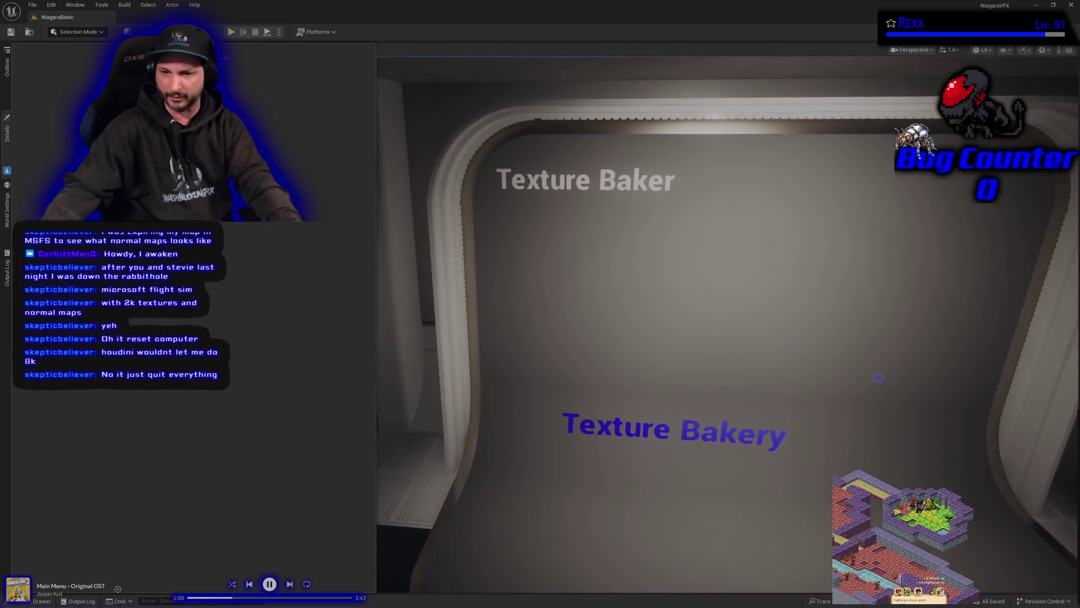
scroll(599, 442, "up", 5)
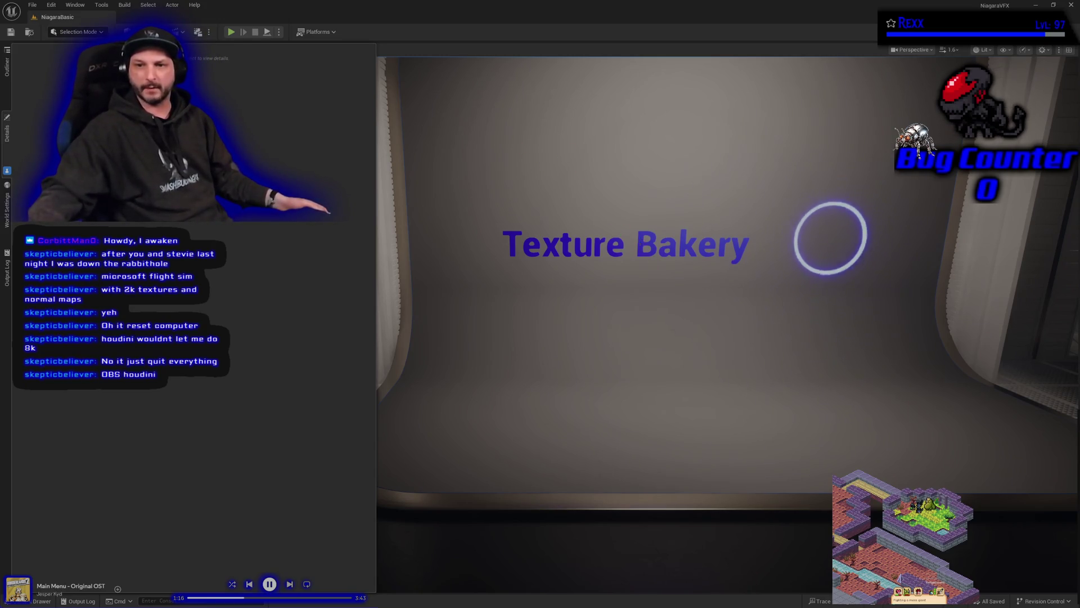
Open the Texture Bakery actor with Edit BP_TextureBakery and pan the graph to the bake nodes.
left_click(563, 244)
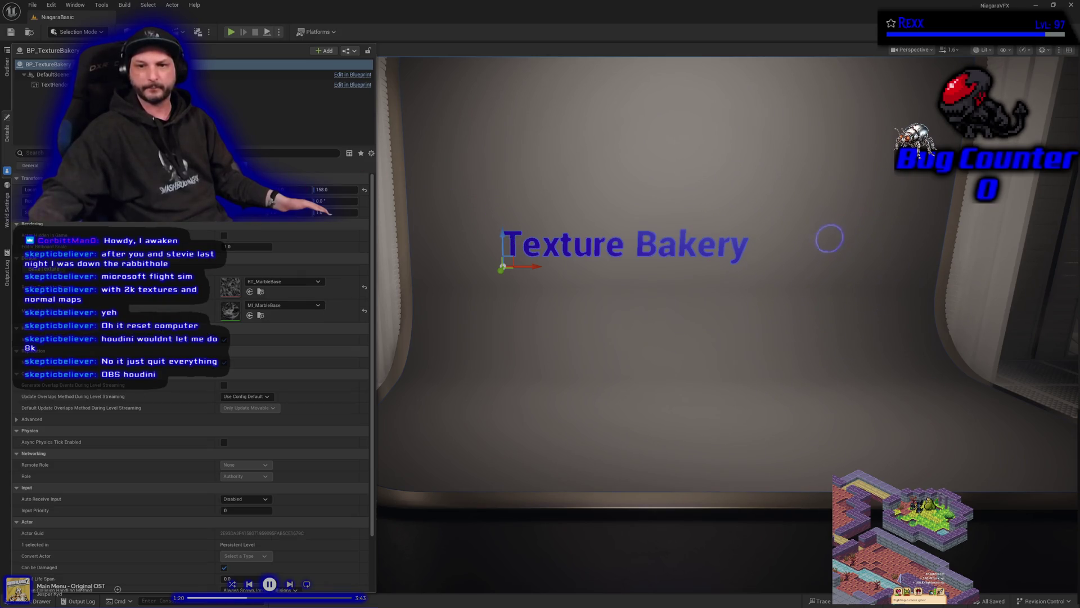
right_click(509, 237)
left_click(559, 277)
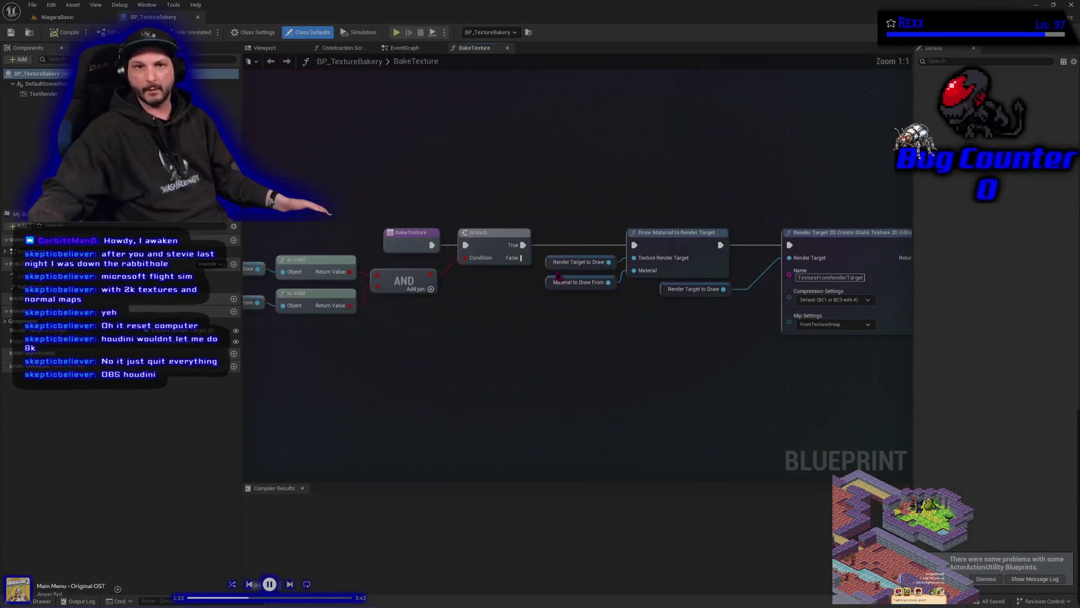
left_click_drag(663, 406, 492, 398)
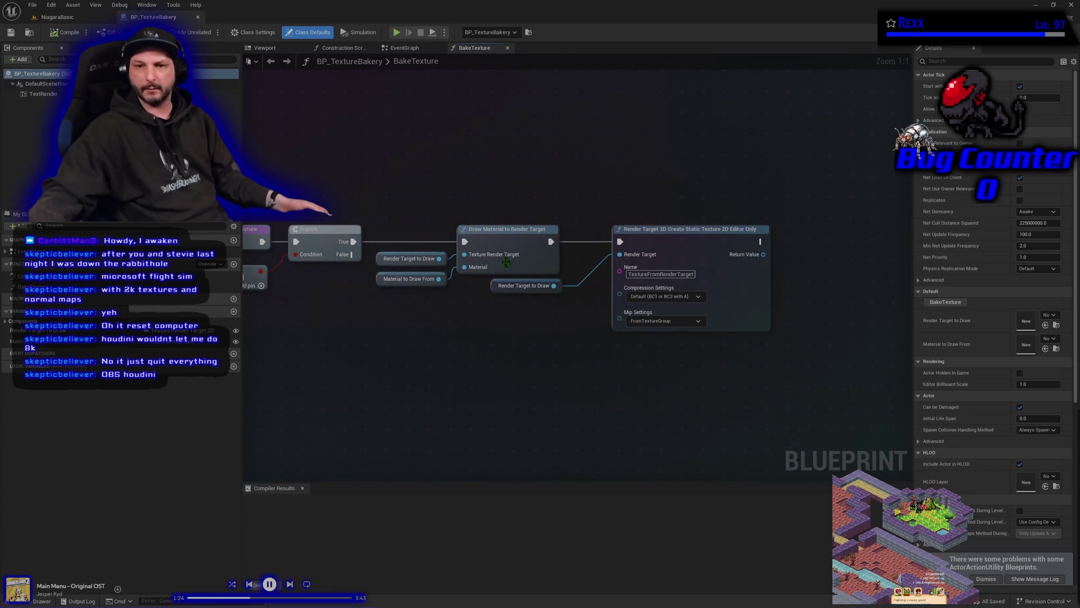
left_click(506, 236)
double_click(507, 235)
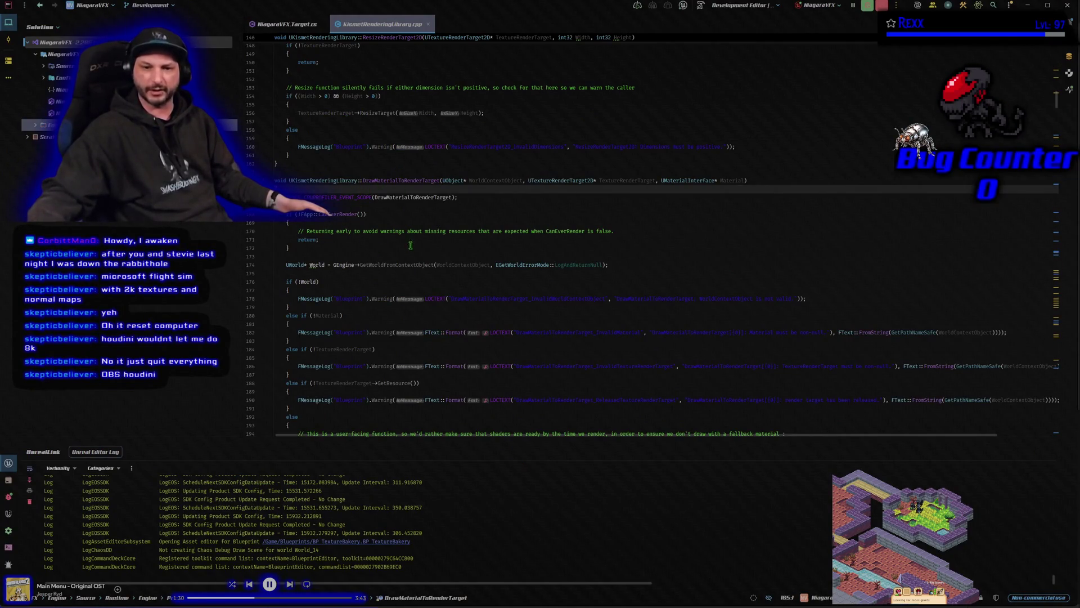
scroll(410, 245, "down", 14)
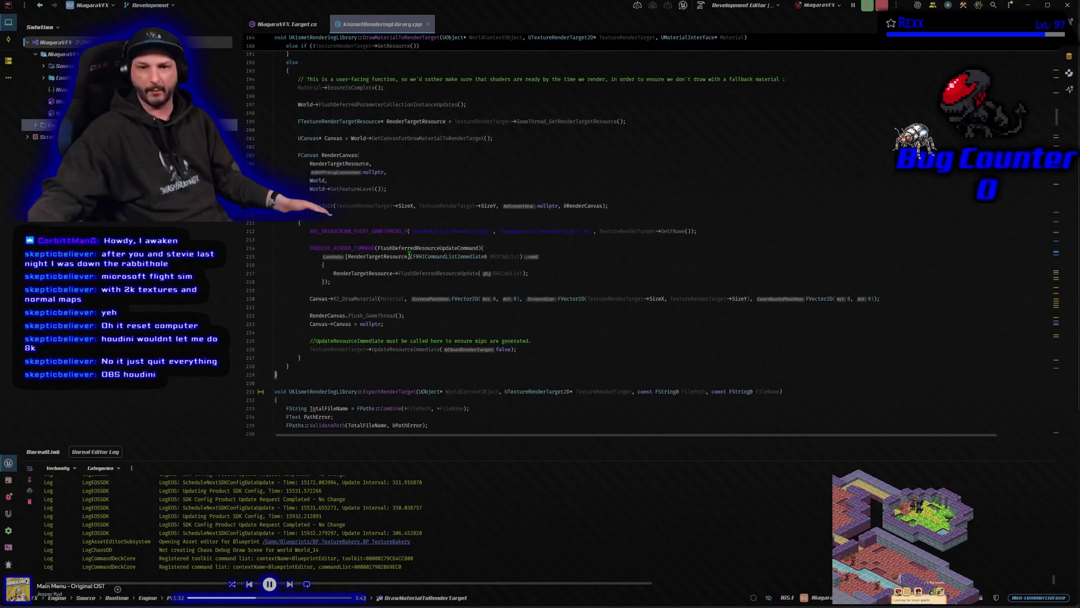
scroll(409, 255, "down", 4)
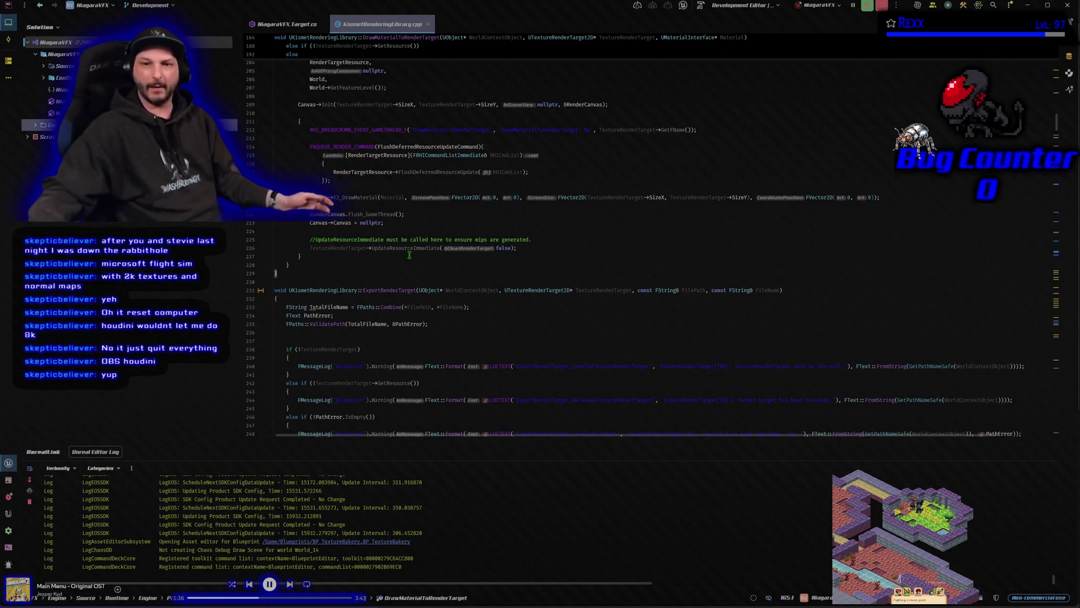
left_click(292, 26)
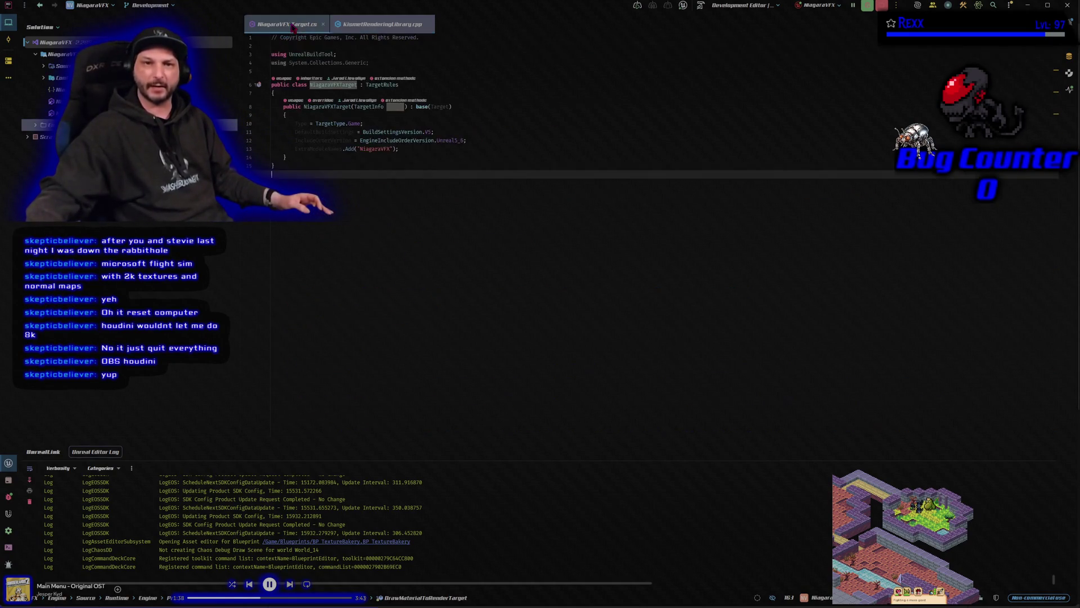
left_click(360, 24)
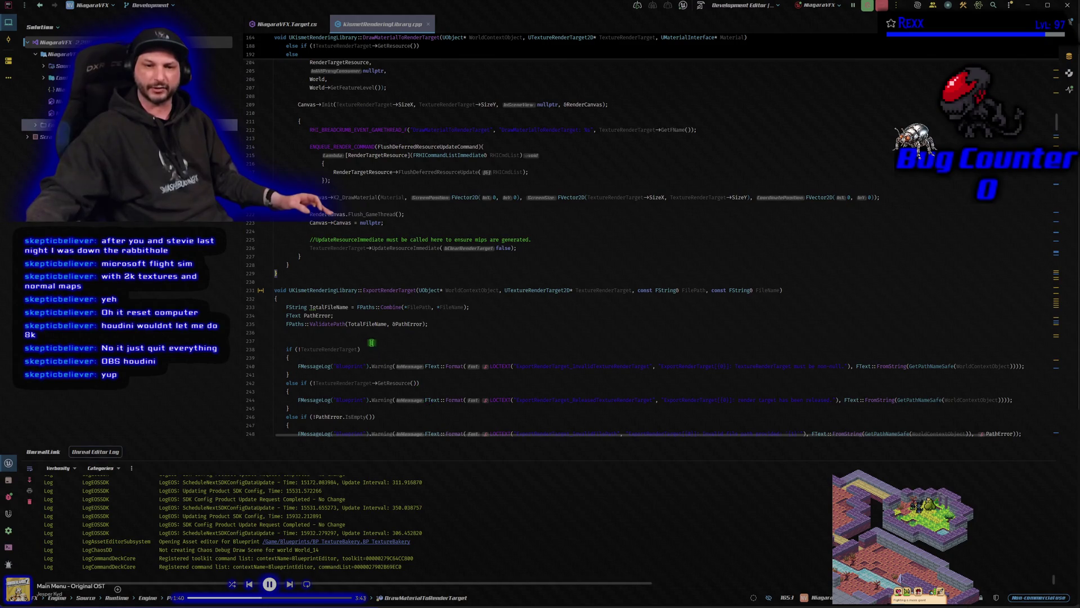
left_click(355, 333)
left_click(331, 340)
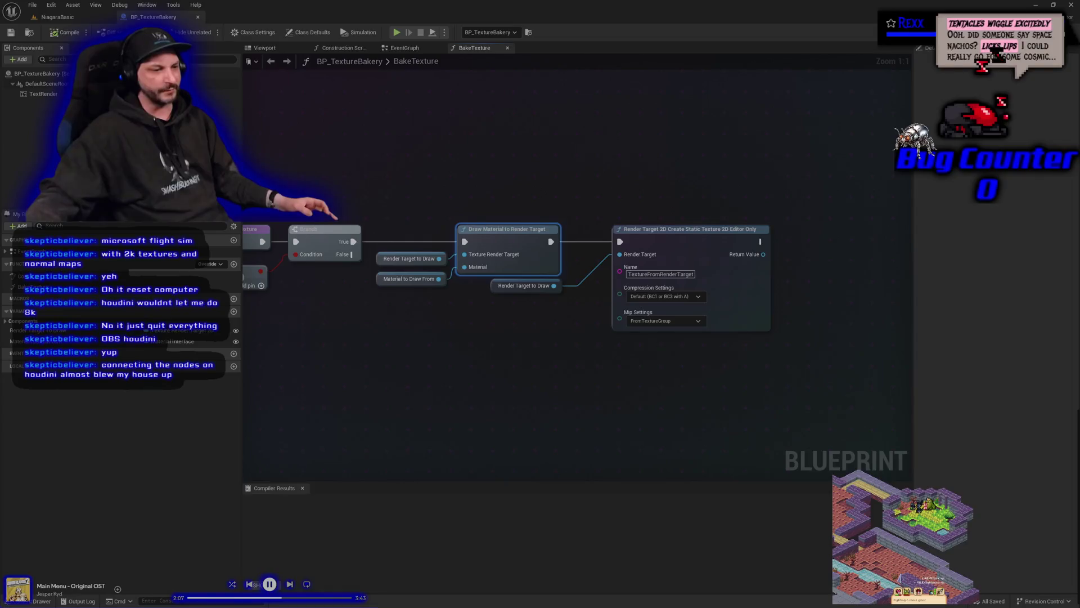
key("alt+Tab")
left_click(365, 390)
left_click_drag(364, 390, 483, 386)
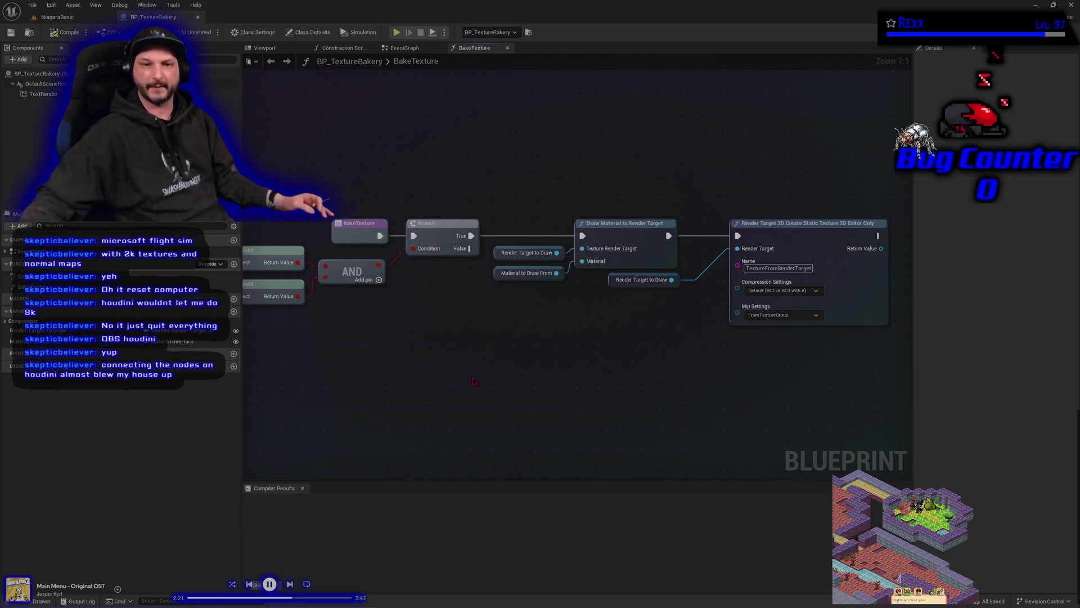
mouse_move(467, 352)
left_mouse_down()
mouse_move(536, 386)
mouse_move(531, 347)
mouse_move(461, 341)
left_mouse_up()
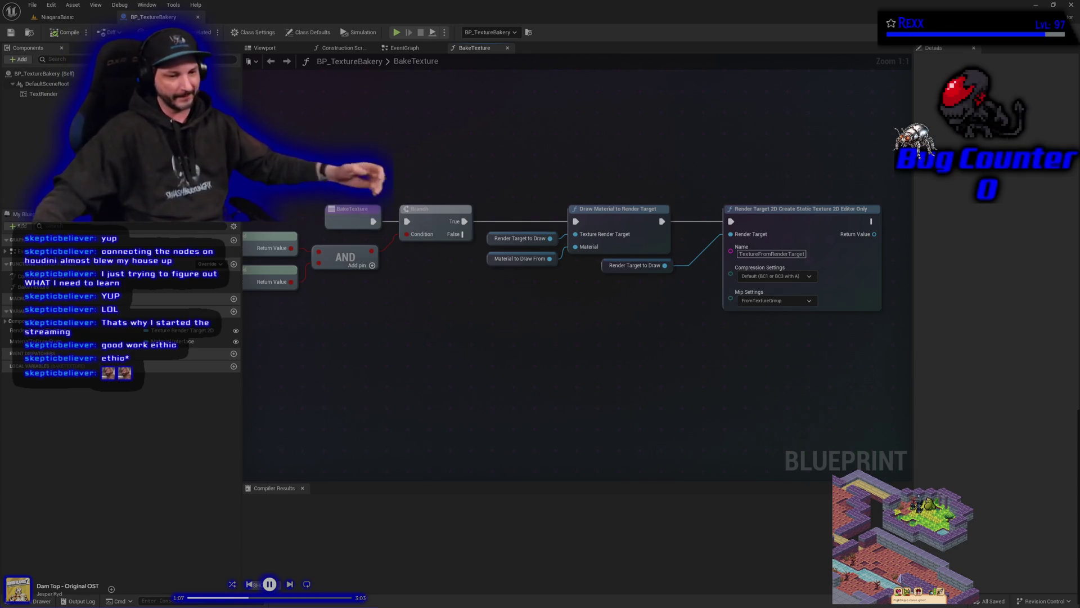
mouse_move(449, 377)
left_mouse_down()
mouse_move(514, 434)
mouse_move(568, 399)
mouse_move(509, 415)
mouse_move(570, 415)
mouse_move(552, 405)
mouse_move(567, 414)
left_mouse_up()
Zoom out to -1 so the full BakeTexture graph, including both Is Valid checks, is visible.
scroll(569, 399, "down", 1)
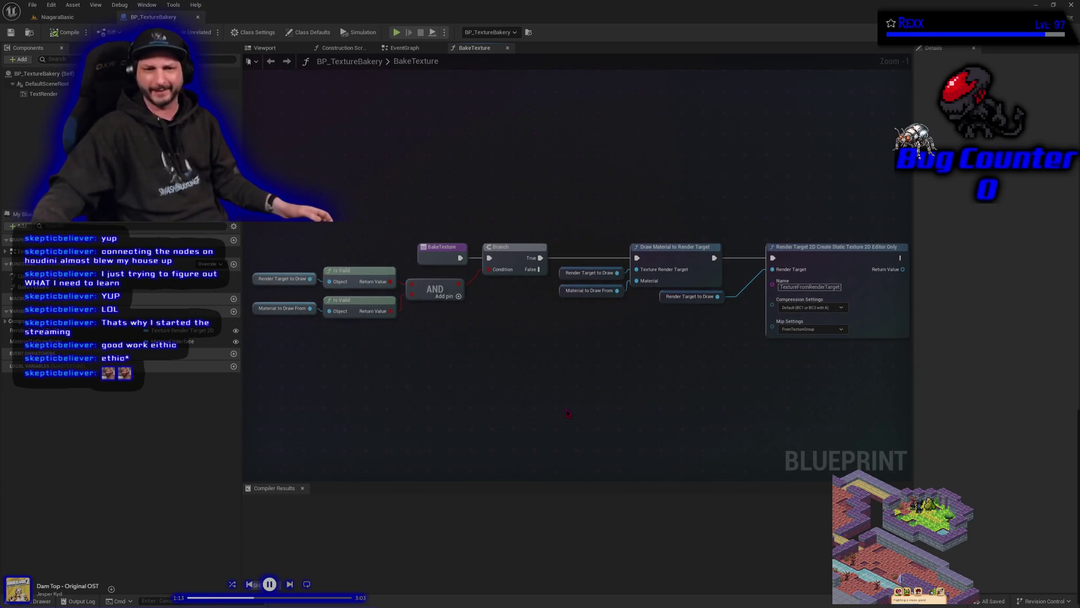
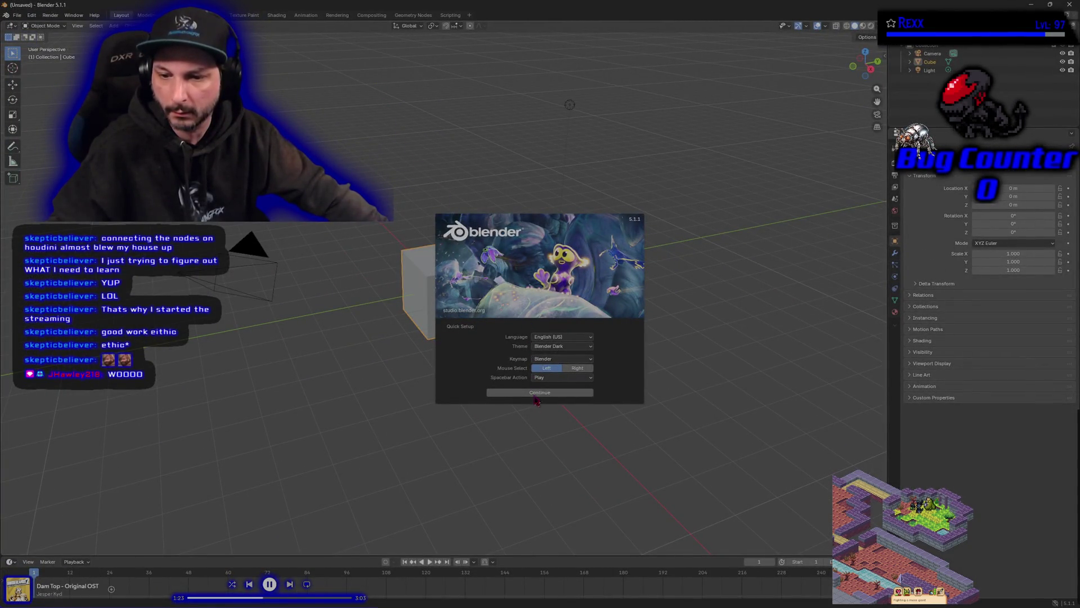
Complete Blender's quick setup, close the splash, and delete then restore the default cube.
left_click(534, 393)
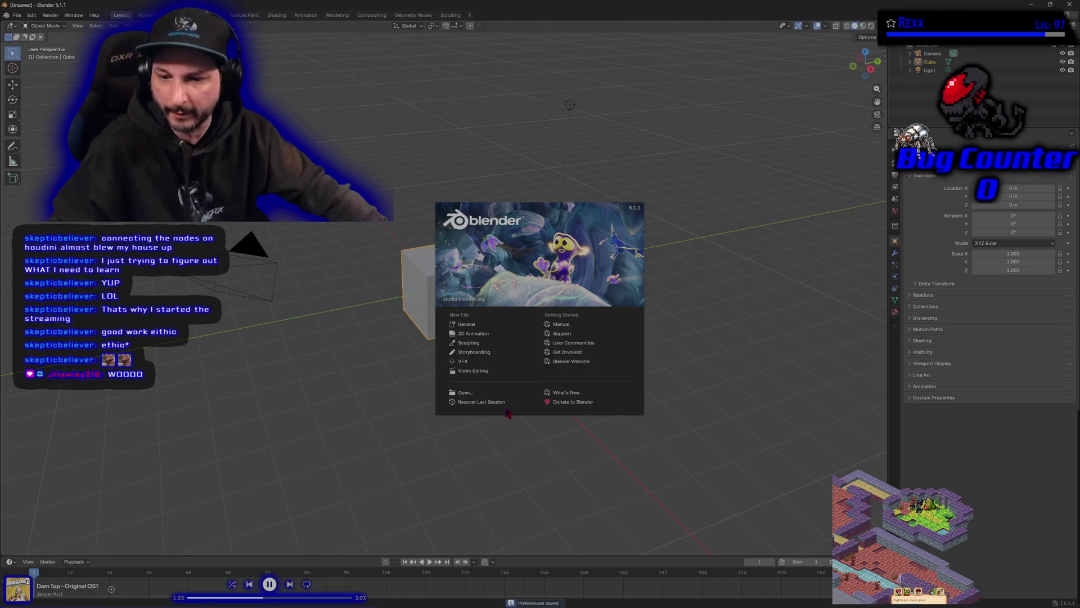
left_click(537, 437)
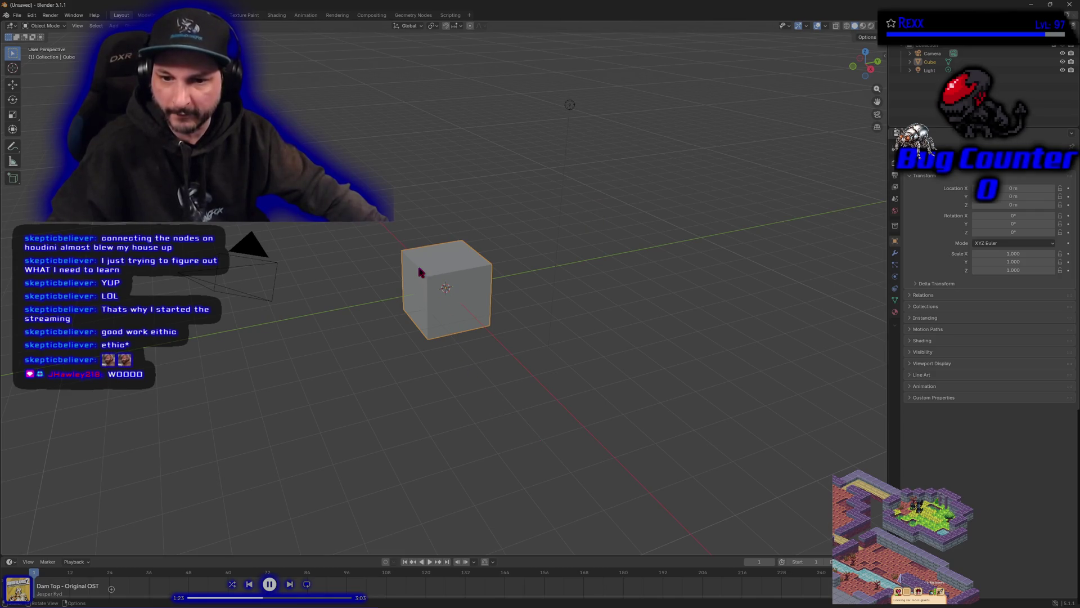
key("Delete")
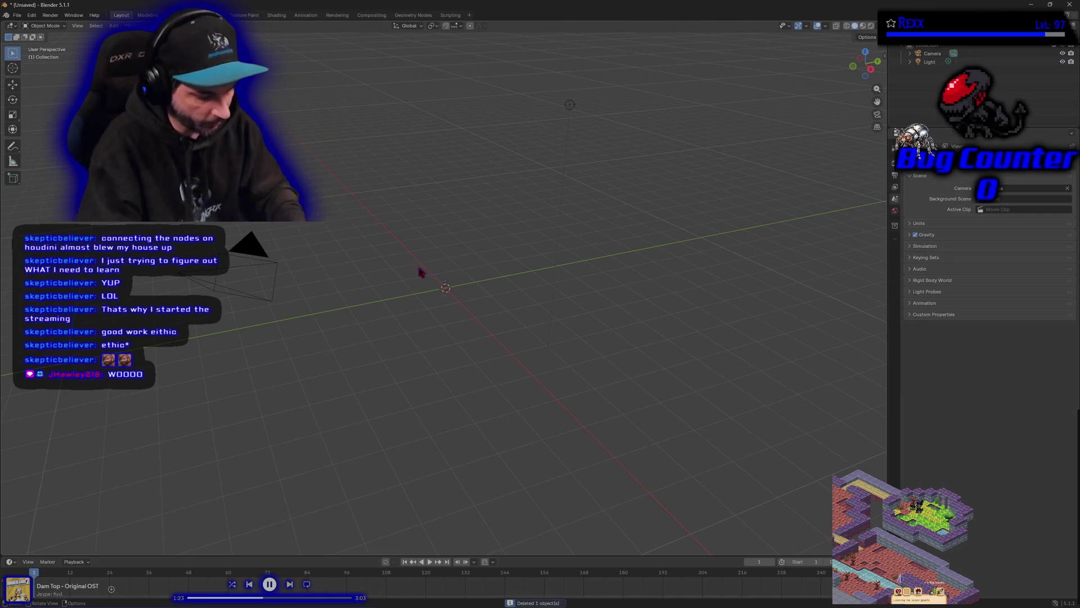
key("ctrl+z")
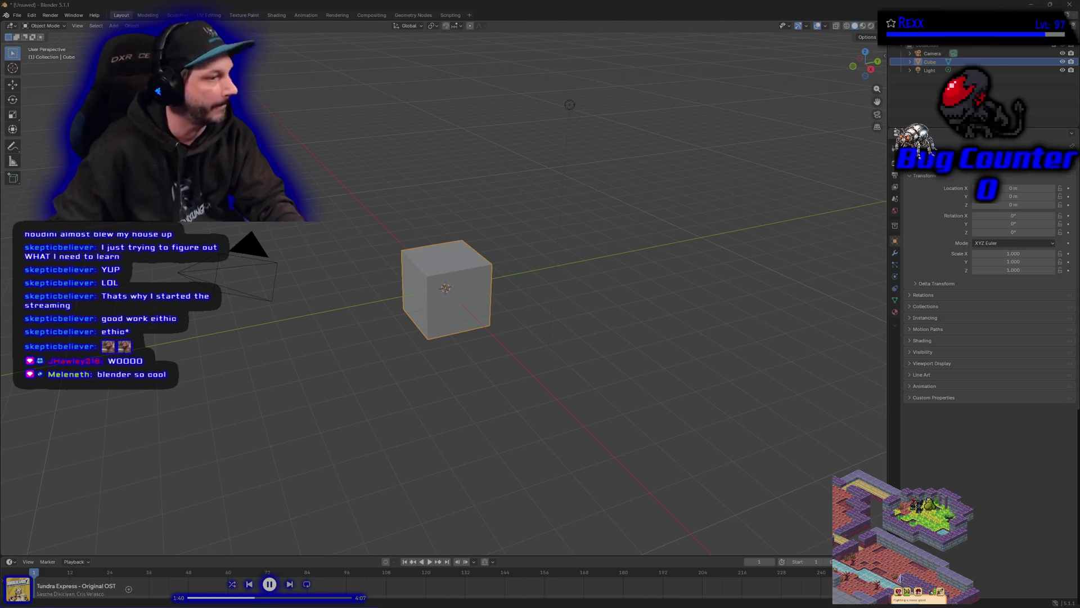
key("alt+Tab")
key("alt+Tab")
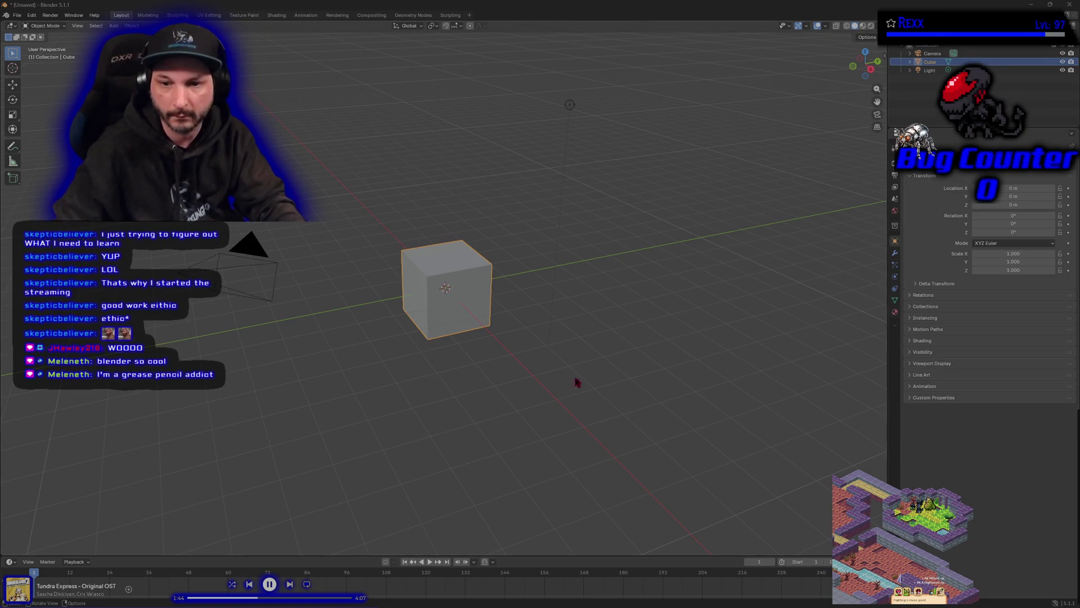
mouse_move(464, 364)
left_mouse_down()
mouse_move(505, 344)
mouse_move(422, 362)
mouse_move(392, 356)
mouse_move(453, 361)
left_mouse_up()
right_click(498, 360)
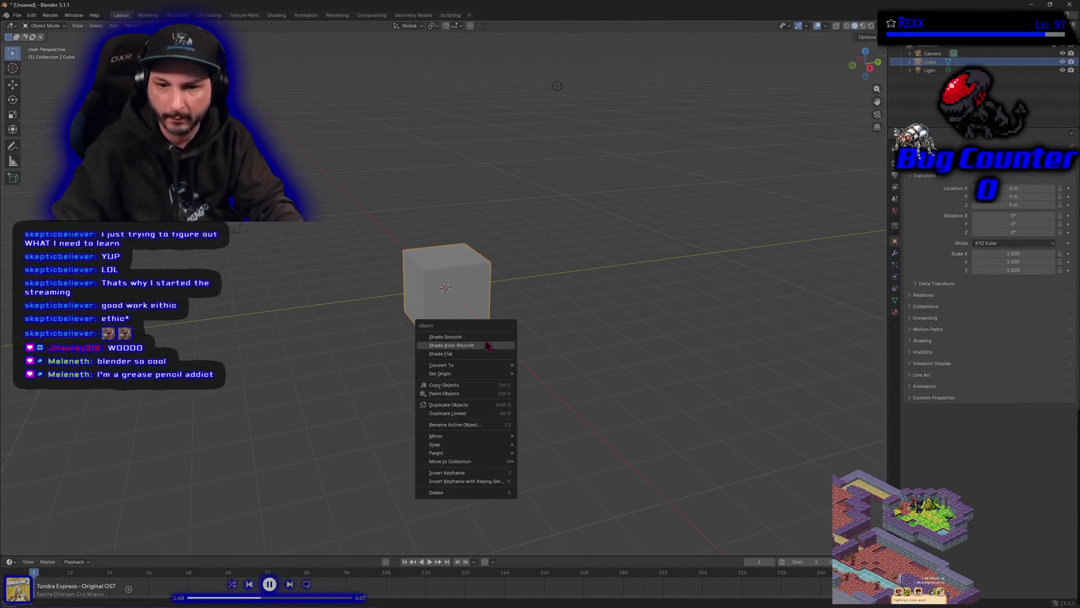
mouse_move(529, 312)
left_mouse_down()
mouse_move(542, 336)
mouse_move(478, 333)
mouse_move(482, 376)
mouse_move(498, 379)
left_mouse_up()
scroll(495, 374, "down", 4)
scroll(486, 375, "up", 3)
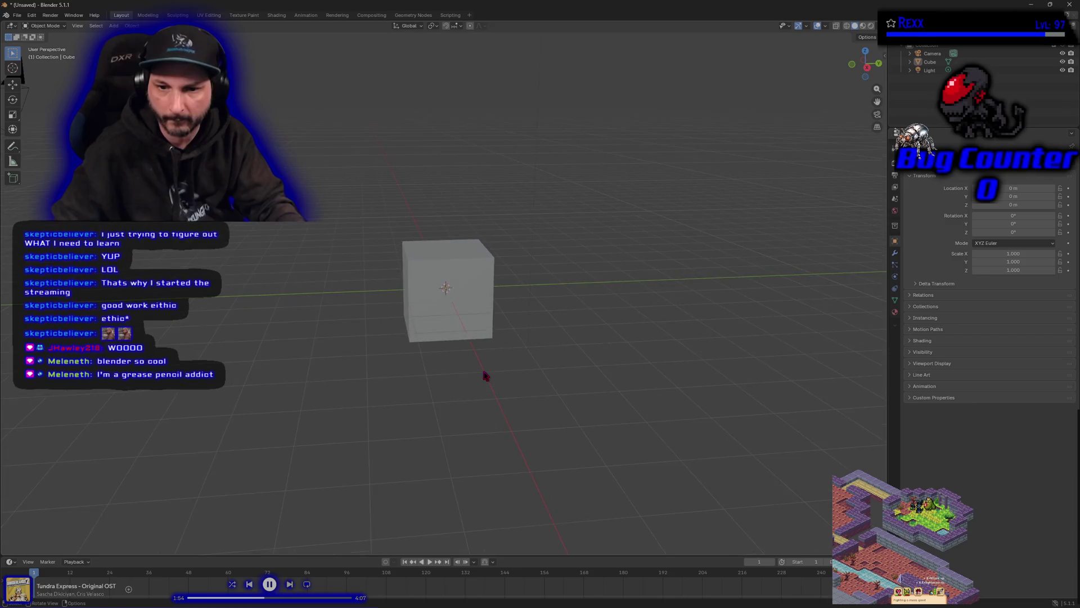
mouse_move(484, 373)
left_mouse_down()
mouse_move(497, 379)
mouse_move(476, 386)
mouse_move(427, 506)
mouse_move(432, 422)
mouse_move(434, 441)
mouse_move(446, 405)
mouse_move(446, 443)
mouse_move(456, 403)
mouse_move(458, 429)
left_mouse_up()
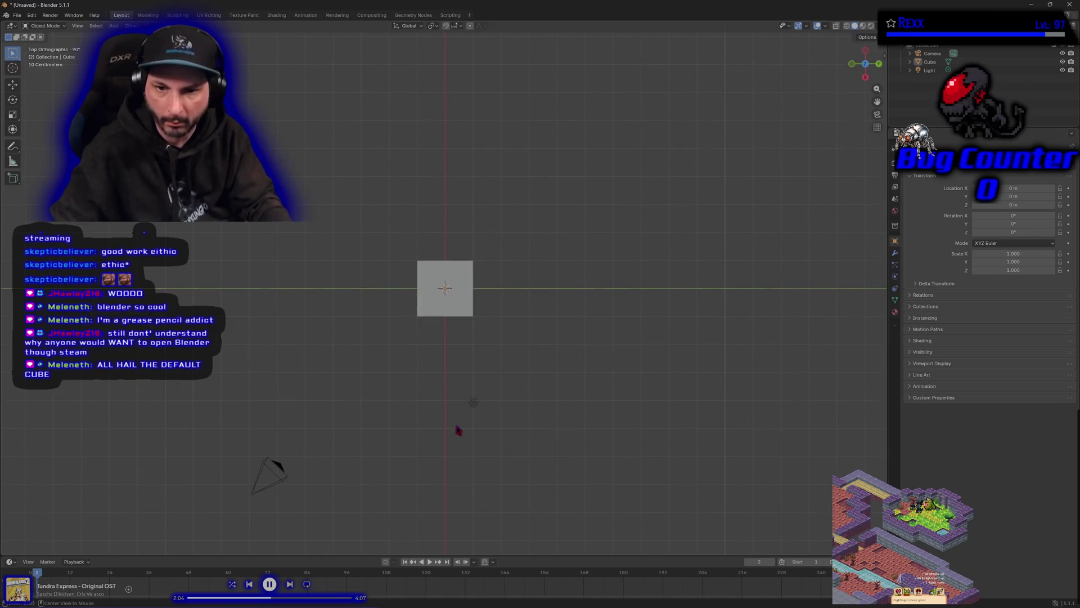
middle_click(456, 426, "alt")
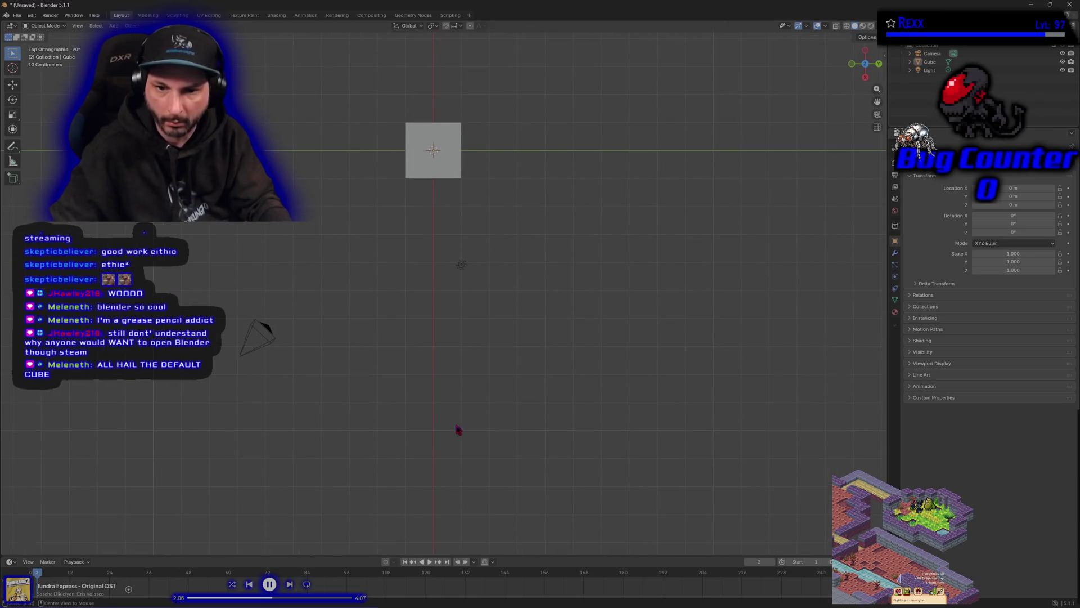
middle_click(432, 147, "alt")
mouse_move(406, 395)
left_mouse_down()
mouse_move(439, 321)
mouse_move(370, 458)
mouse_move(391, 415)
mouse_move(381, 393)
mouse_move(383, 423)
left_mouse_up()
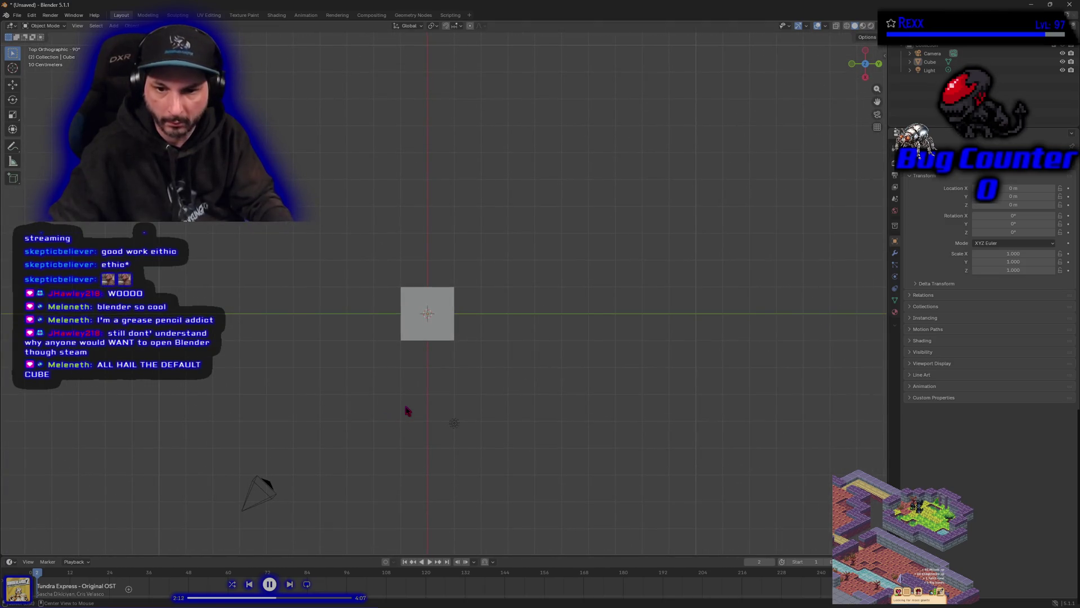
key("KP_3")
scroll(414, 375, "down", 5)
scroll(414, 376, "up", 3)
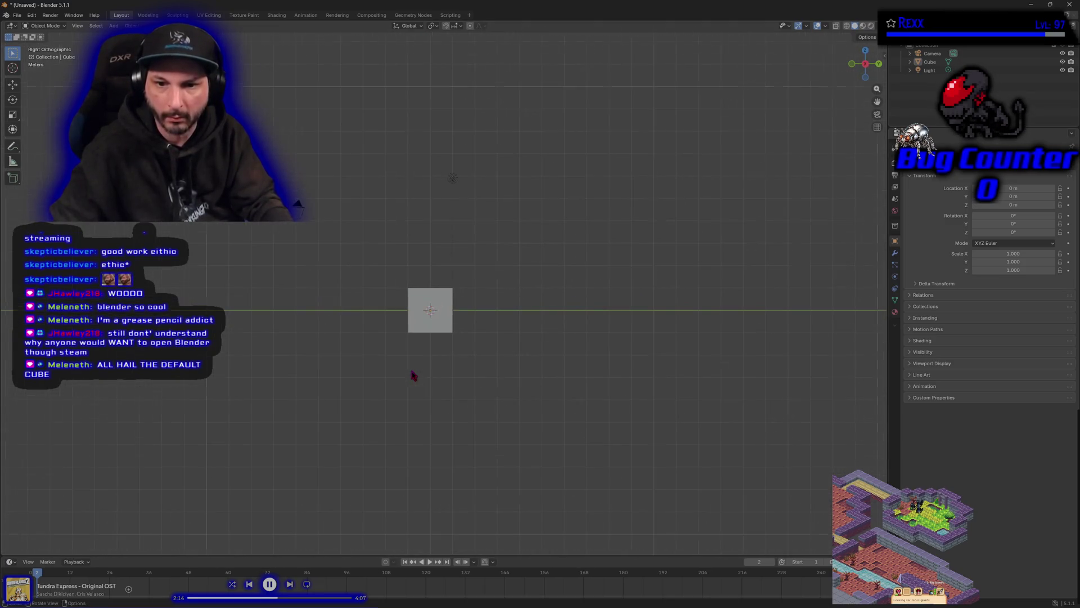
mouse_move(432, 400)
left_mouse_down()
mouse_move(432, 366)
mouse_move(430, 407)
mouse_move(400, 424)
mouse_move(328, 429)
mouse_move(381, 542)
mouse_move(405, 104)
mouse_move(386, 77)
mouse_move(403, 128)
mouse_move(398, 508)
mouse_move(400, 414)
mouse_move(499, 393)
mouse_move(367, 289)
mouse_move(432, 391)
mouse_move(296, 356)
mouse_move(390, 381)
mouse_move(376, 314)
mouse_move(341, 359)
mouse_move(304, 351)
mouse_move(387, 265)
mouse_move(442, 357)
mouse_move(386, 383)
mouse_move(302, 367)
mouse_move(340, 414)
mouse_move(513, 434)
mouse_move(427, 441)
mouse_move(423, 411)
mouse_move(335, 397)
mouse_move(407, 467)
left_mouse_up()
left_click_drag(423, 311, 414, 334)
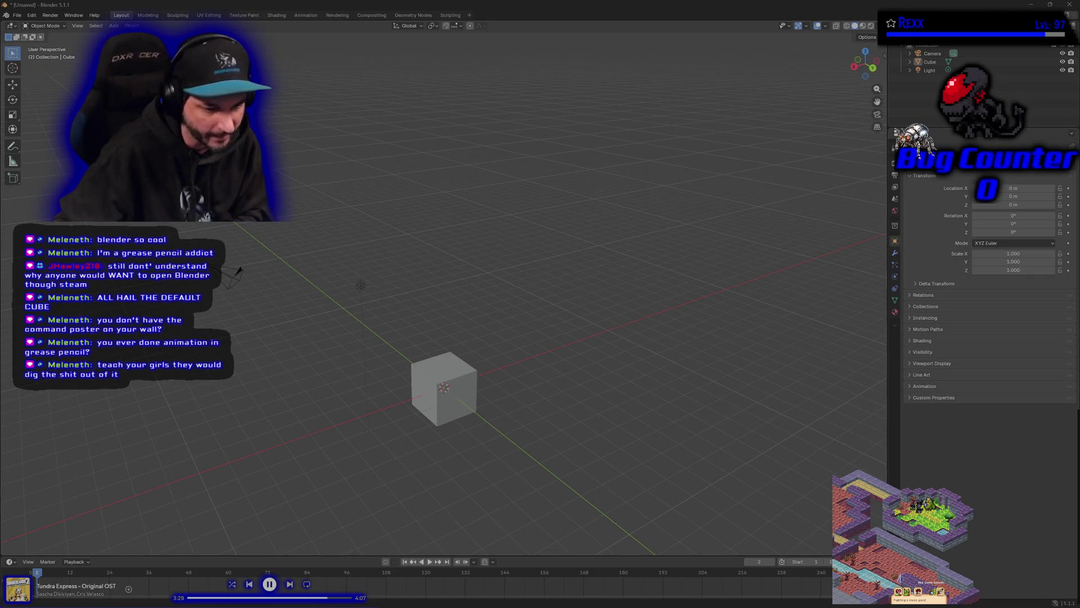
mouse_move(304, 464)
left_mouse_down()
mouse_move(291, 451)
mouse_move(309, 456)
mouse_move(176, 455)
mouse_move(174, 439)
mouse_move(206, 447)
left_mouse_up()
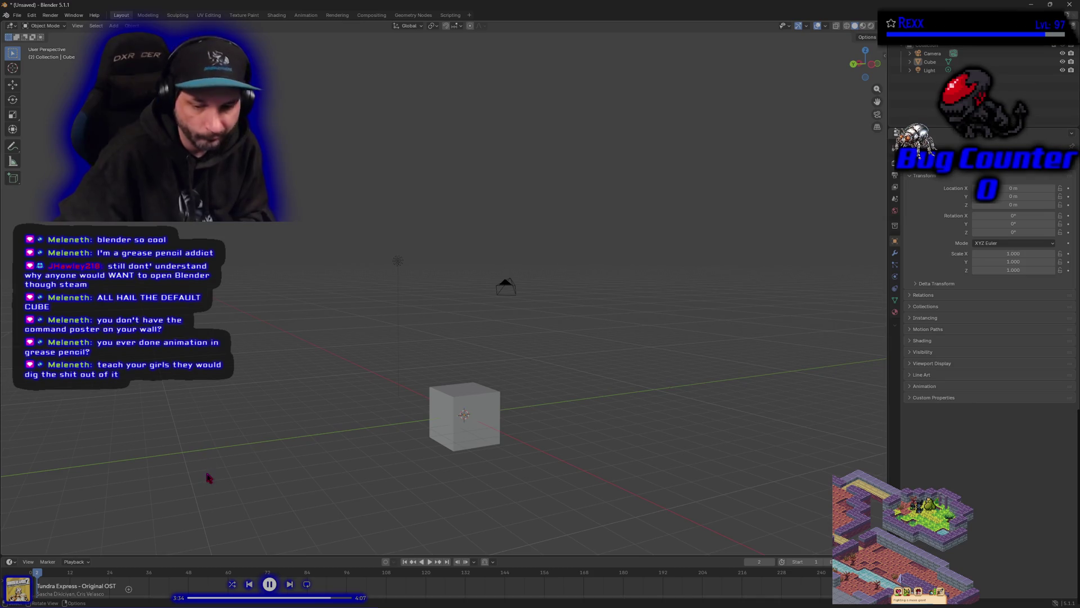
scroll(209, 473, "down", 2)
left_click_drag(329, 463, 337, 456)
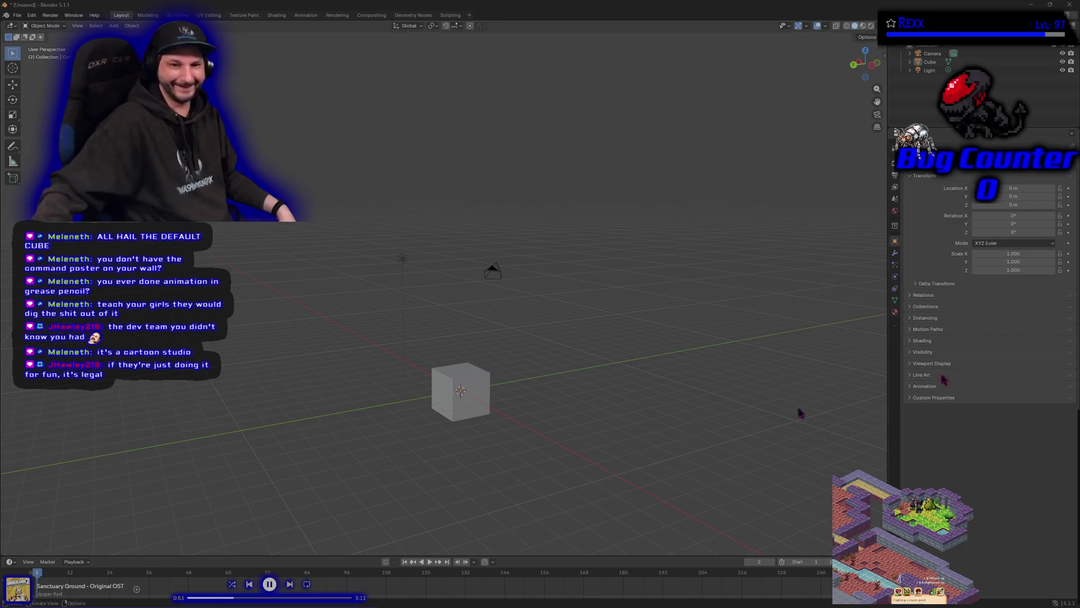
Quit Blender without saving changes.
left_click(1069, 5)
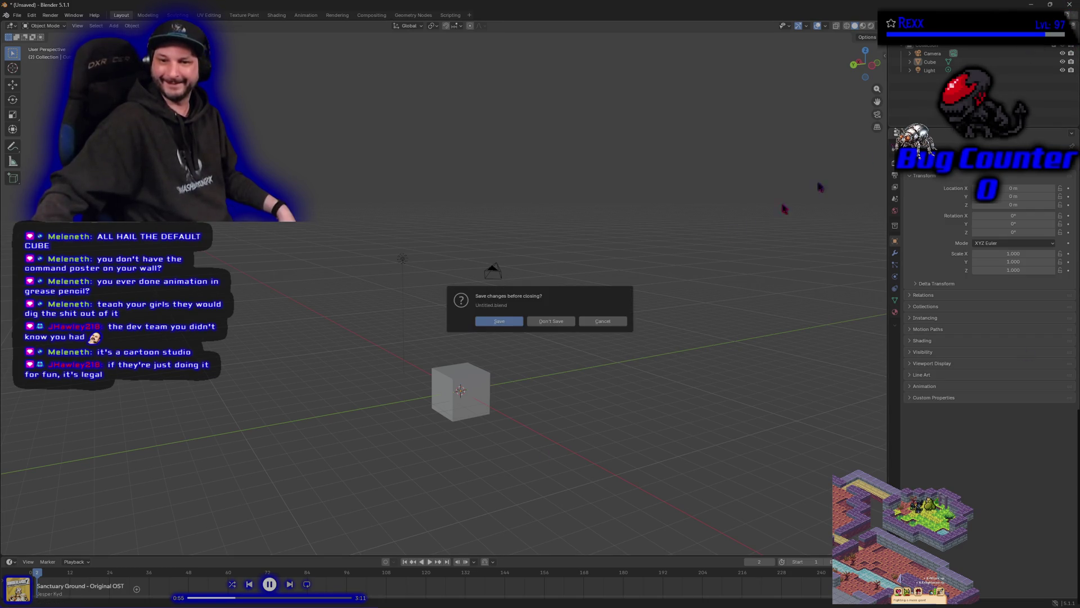
left_click(550, 323)
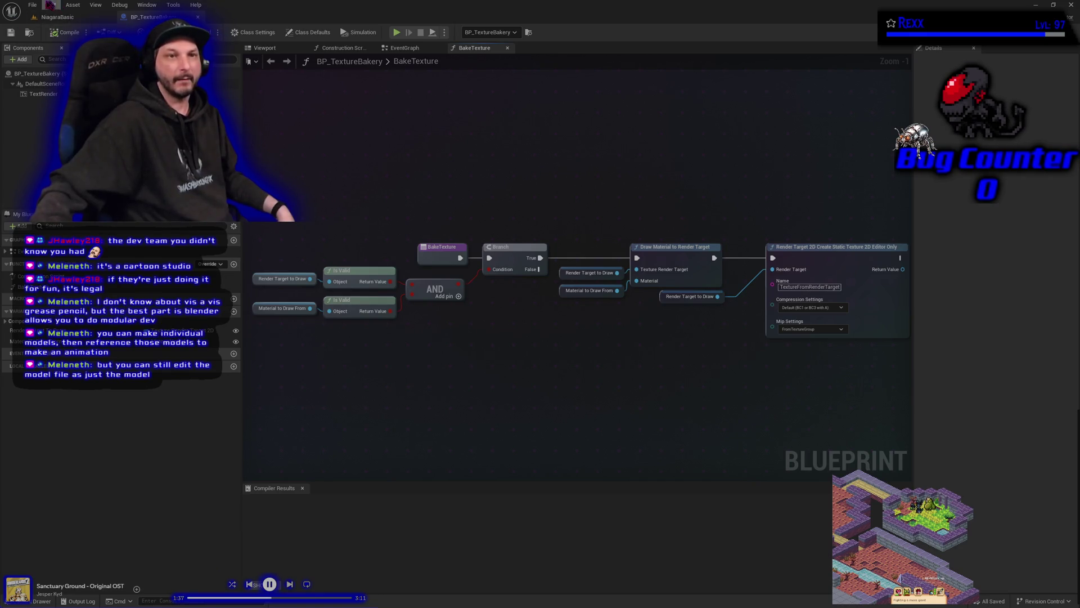
Switch to the NiagaraBasic level editor and show its File menu.
left_click(32, 5)
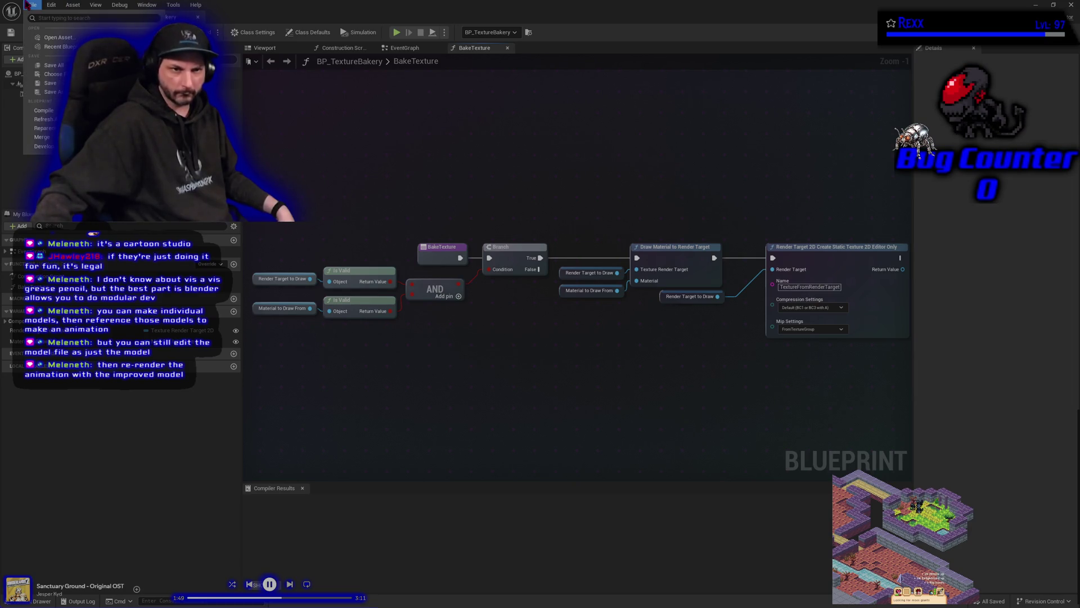
left_click(26, 5)
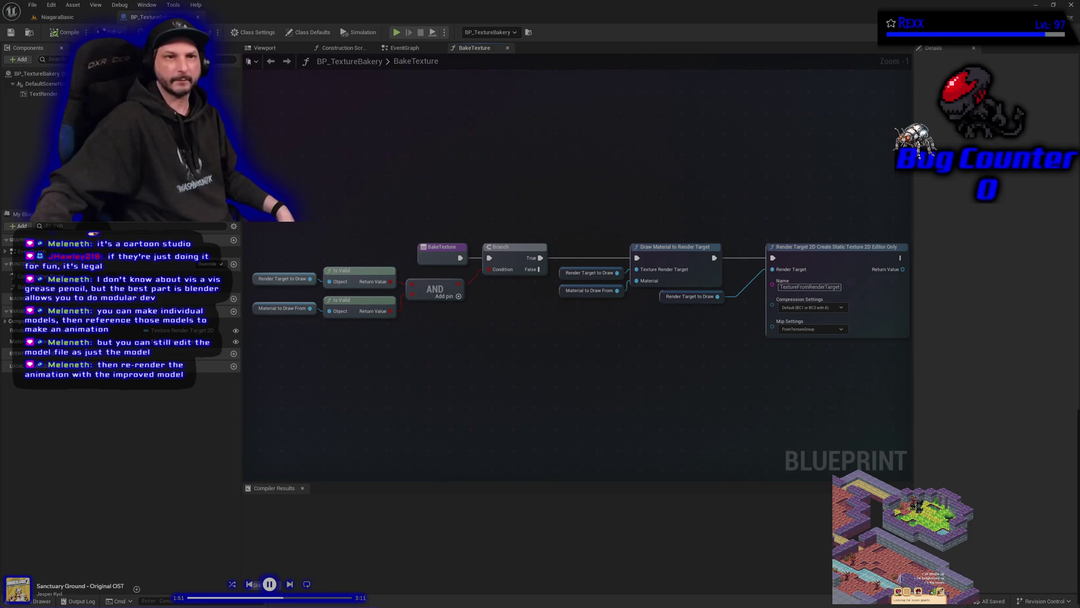
left_click(56, 16)
left_click(31, 5)
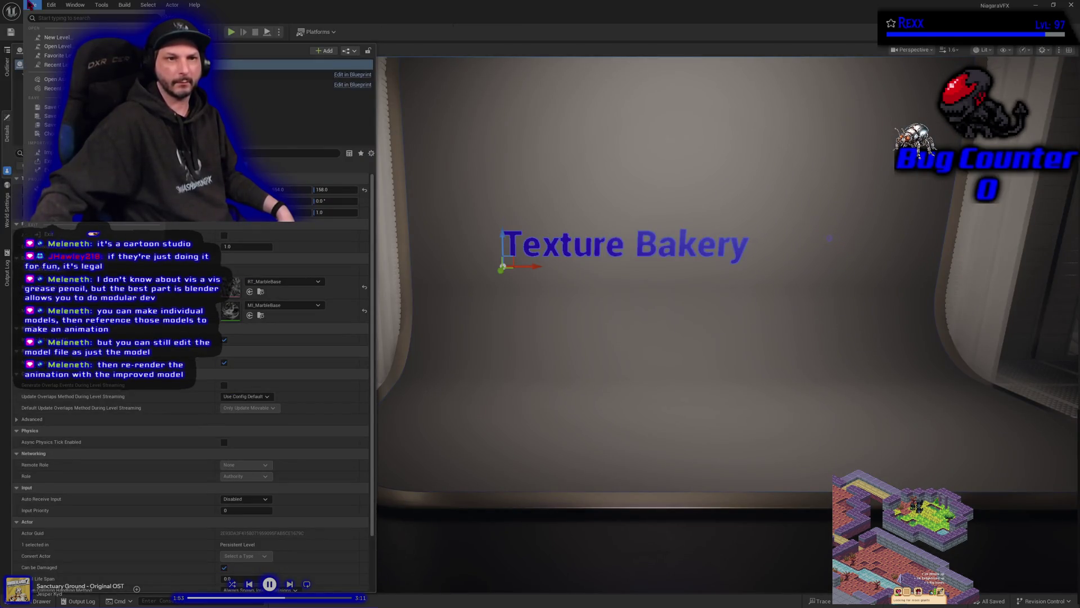
Create a new level from the Basic template.
left_click(56, 37)
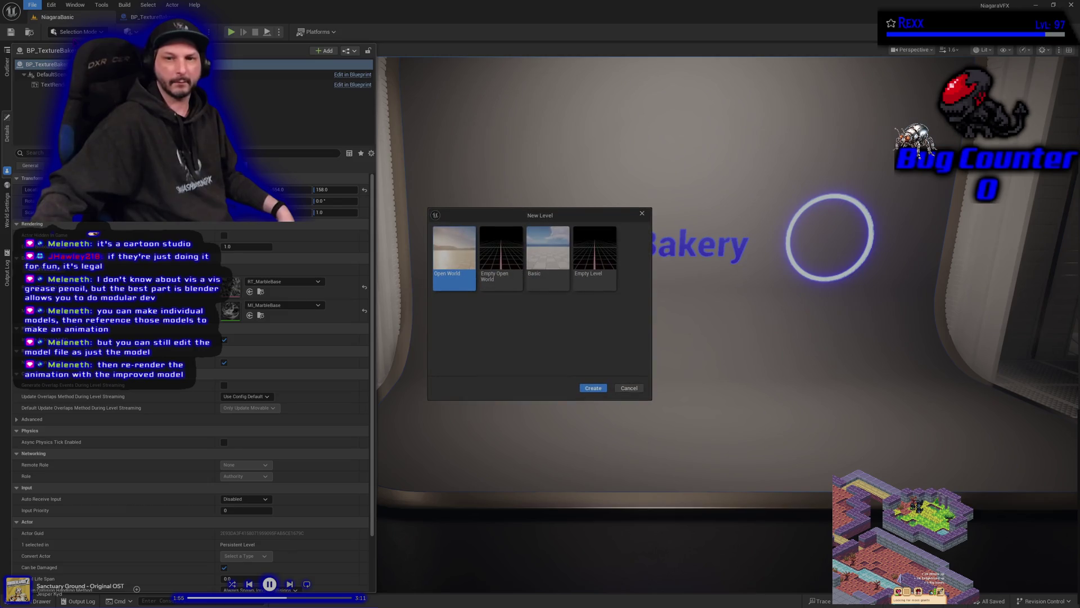
left_click(550, 264)
left_click(594, 389)
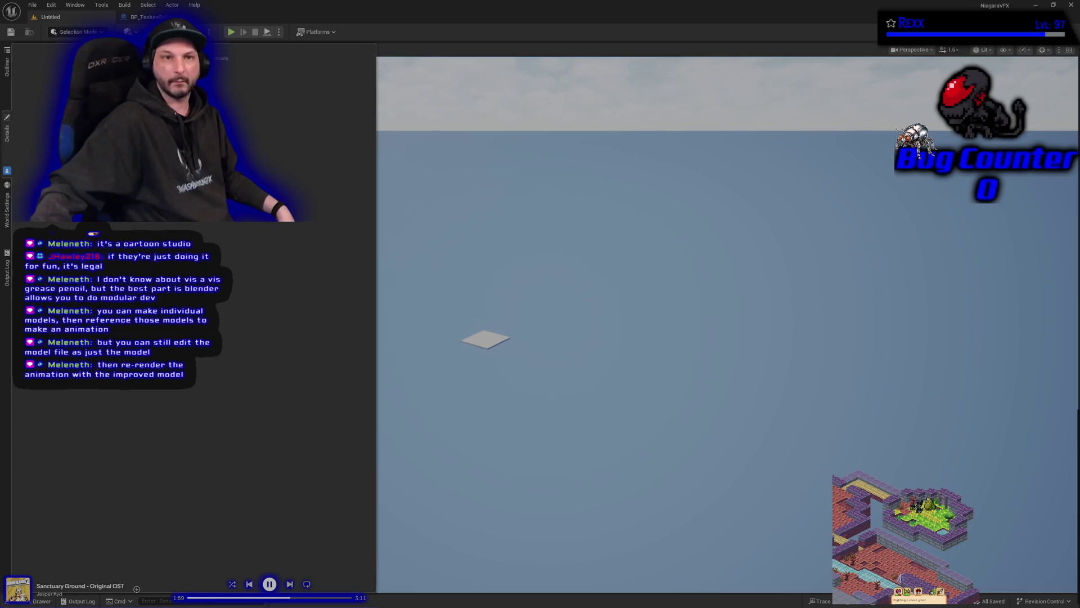
Close the BP_TextureBakery blueprint editor and frame the template floor in the viewport.
left_click(149, 17)
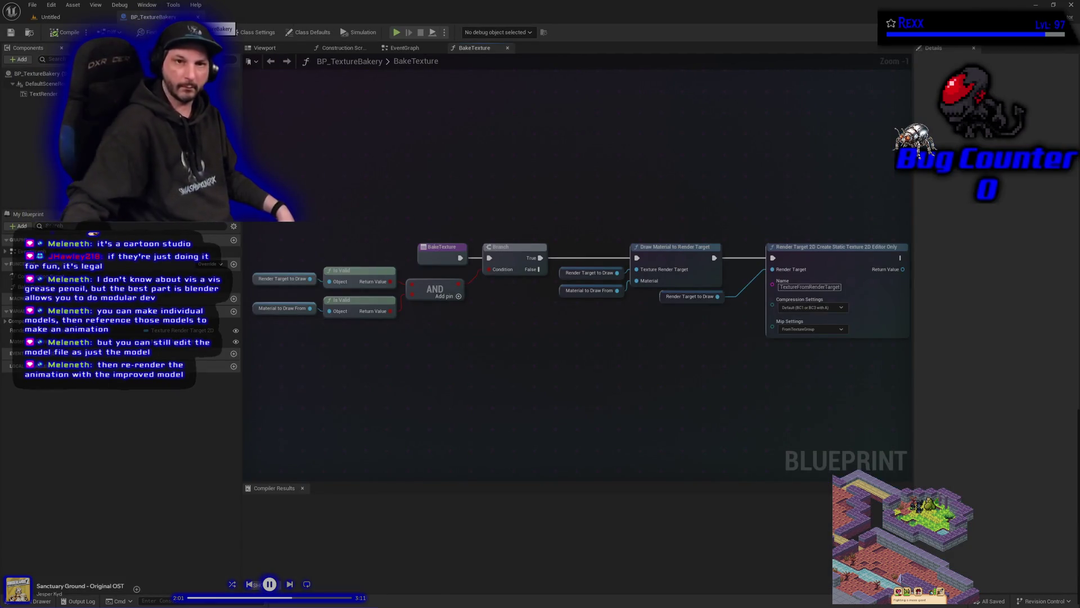
left_click(199, 17)
mouse_move(628, 441)
left_mouse_down()
mouse_move(614, 439)
mouse_move(611, 467)
left_mouse_up()
left_click_drag(629, 248, 630, 265)
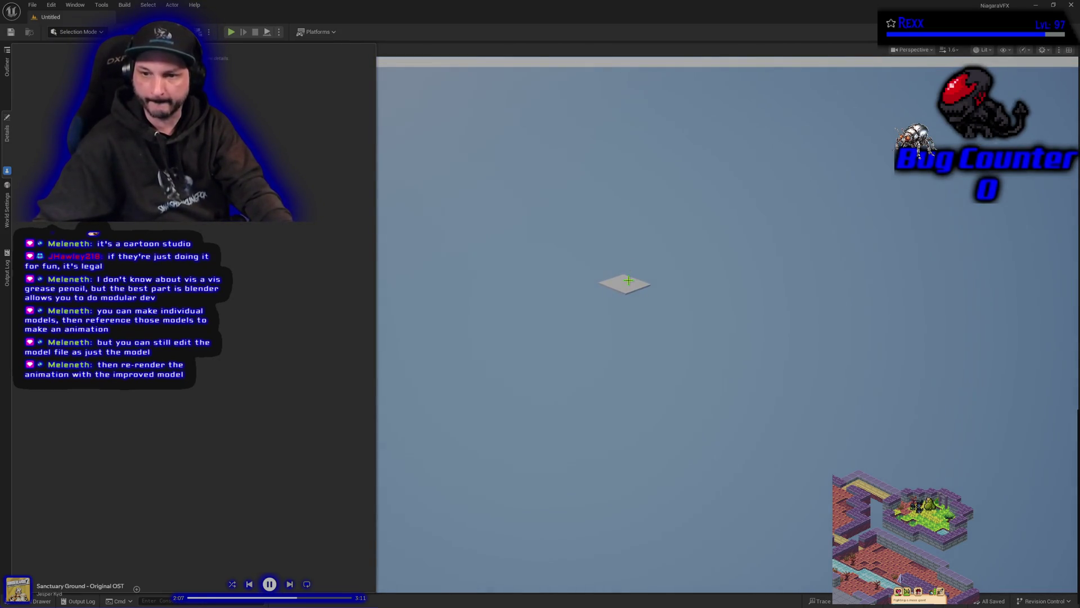
left_click(628, 281)
key("f")
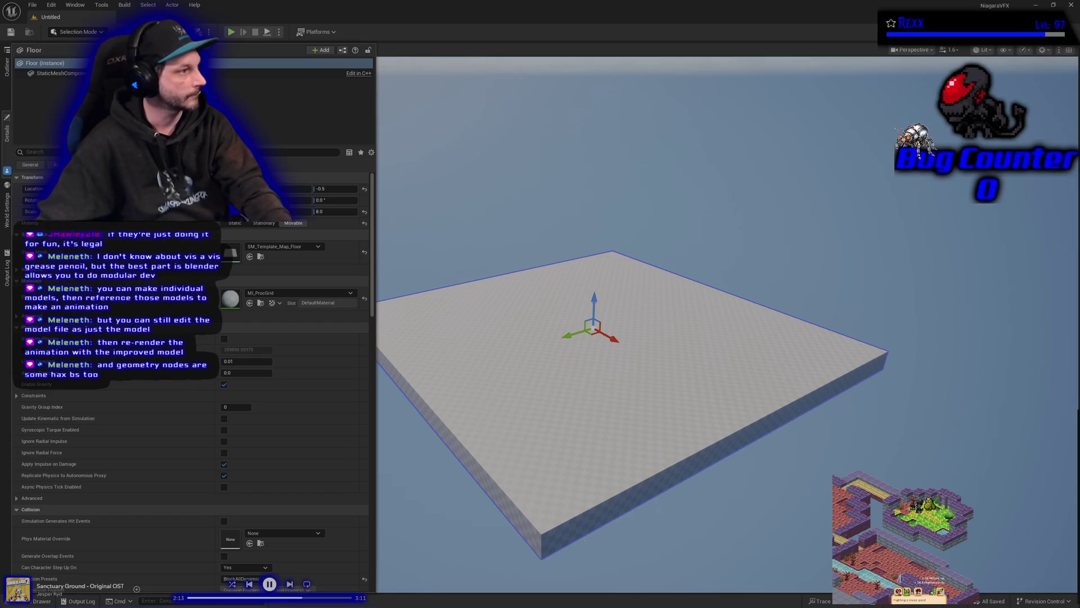
Save the level as NiagaraSkills in Content/Maps and delete the template floor.
left_click(37, 7)
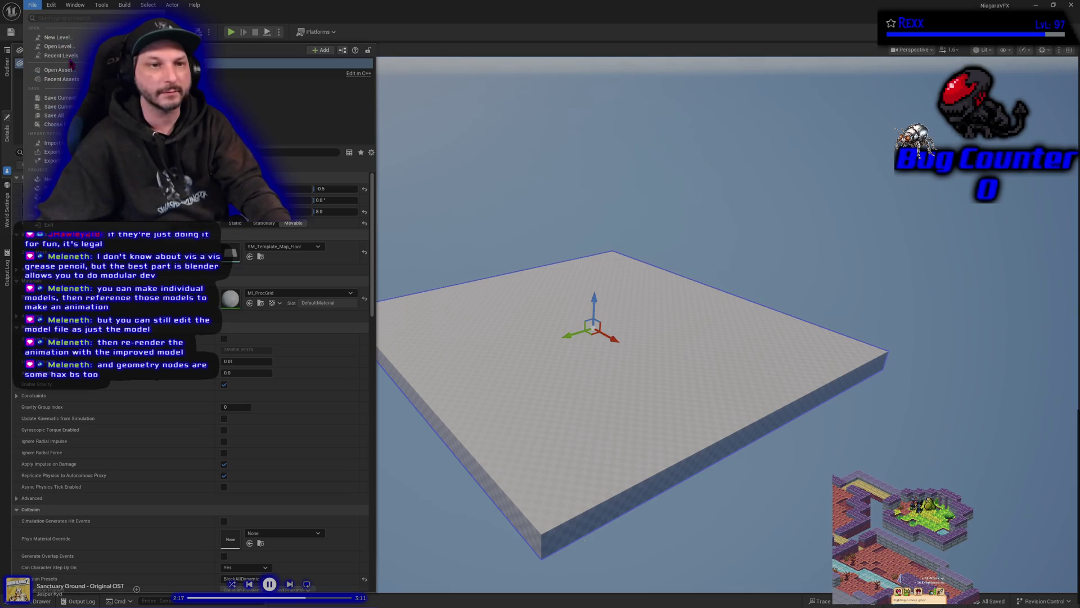
left_click(56, 106)
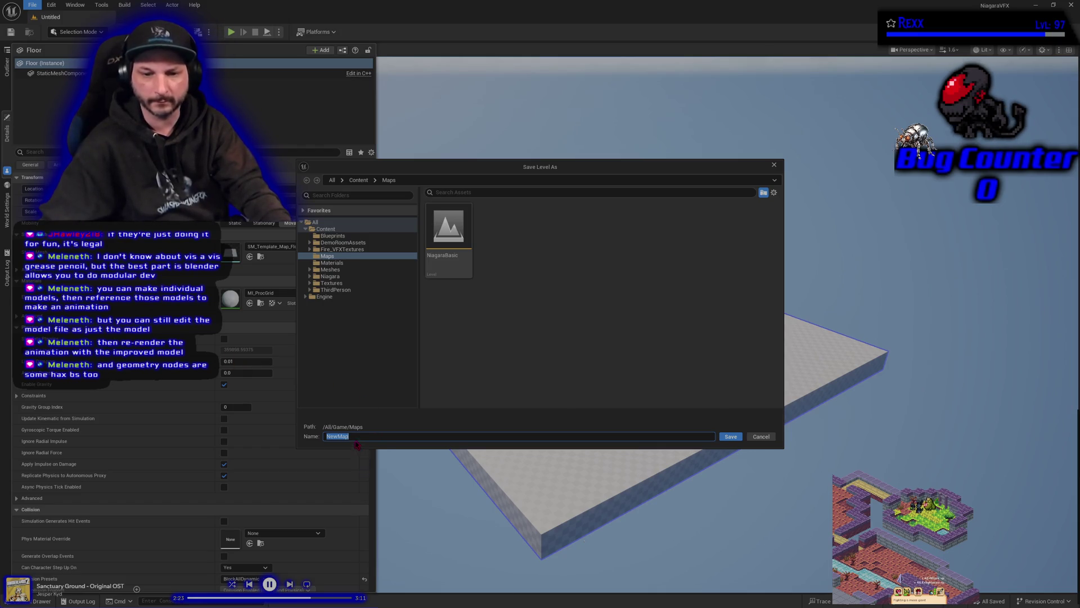
type("Nia")
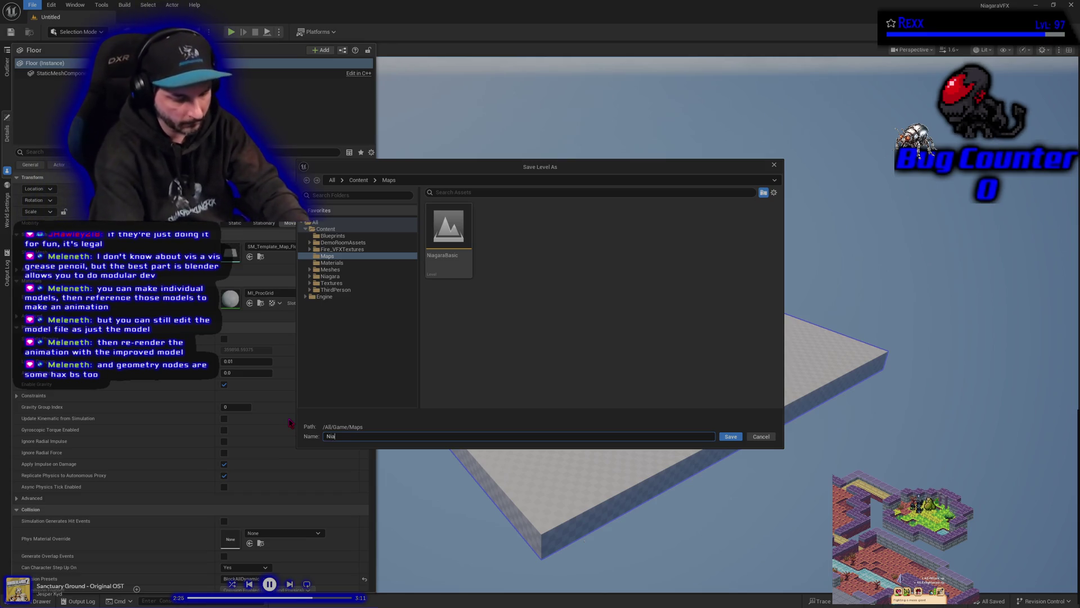
type("garaSkills")
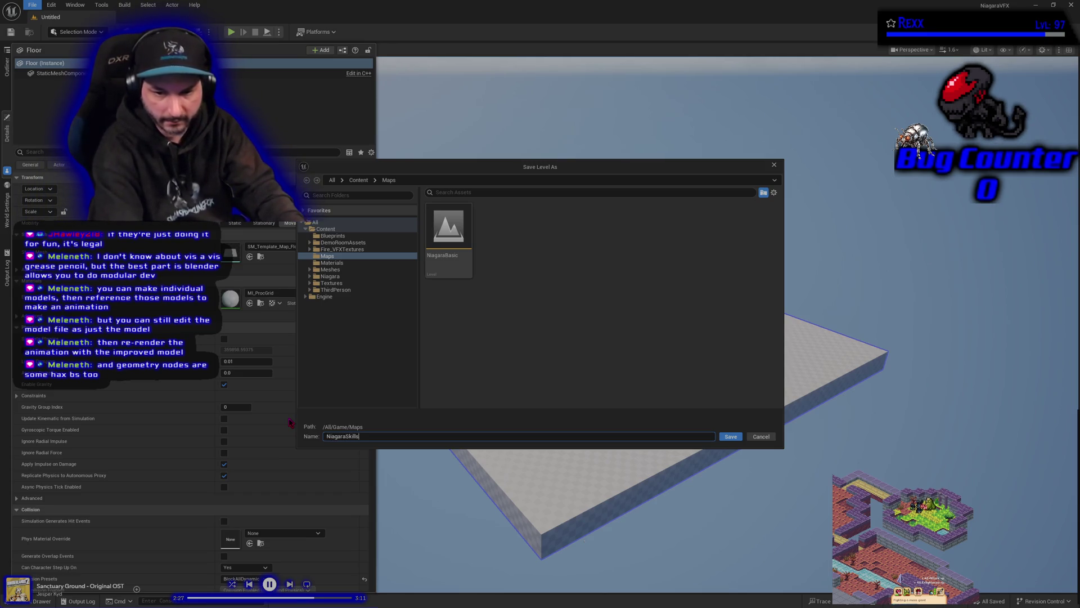
key("Return")
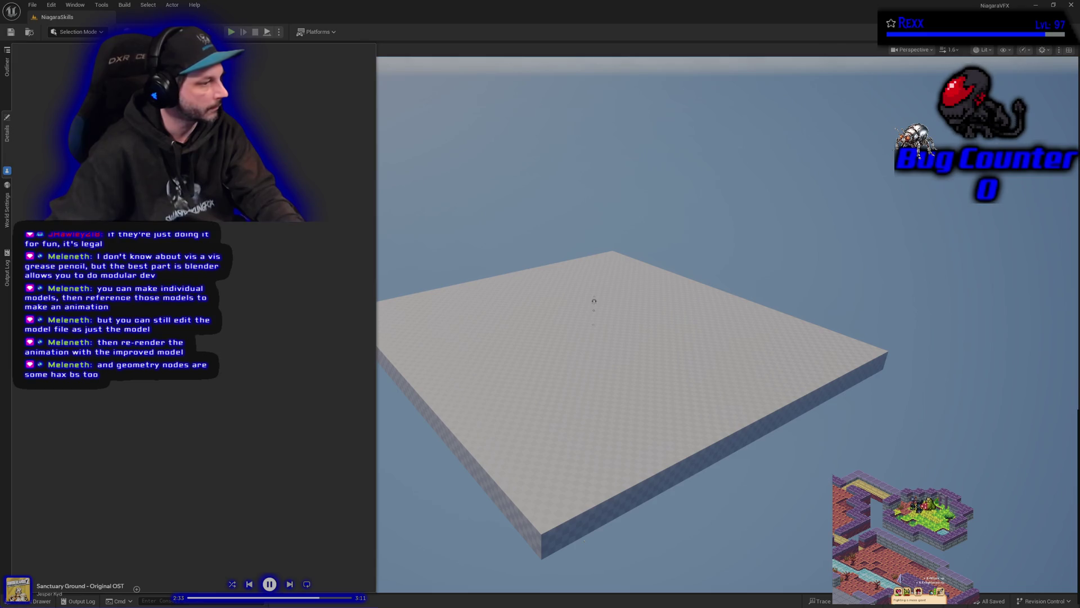
left_click(641, 420)
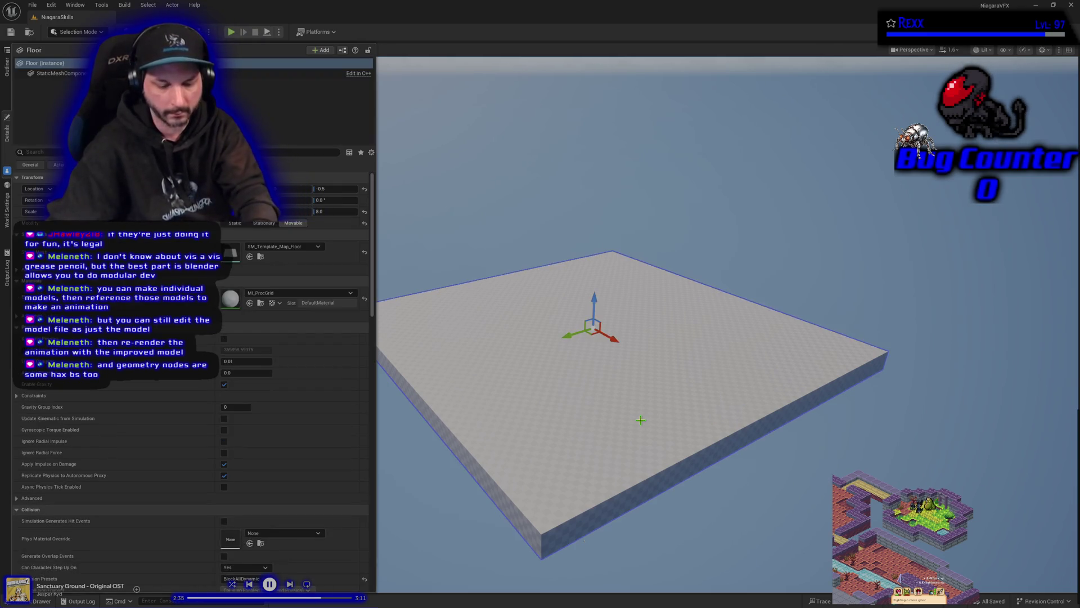
key("Delete")
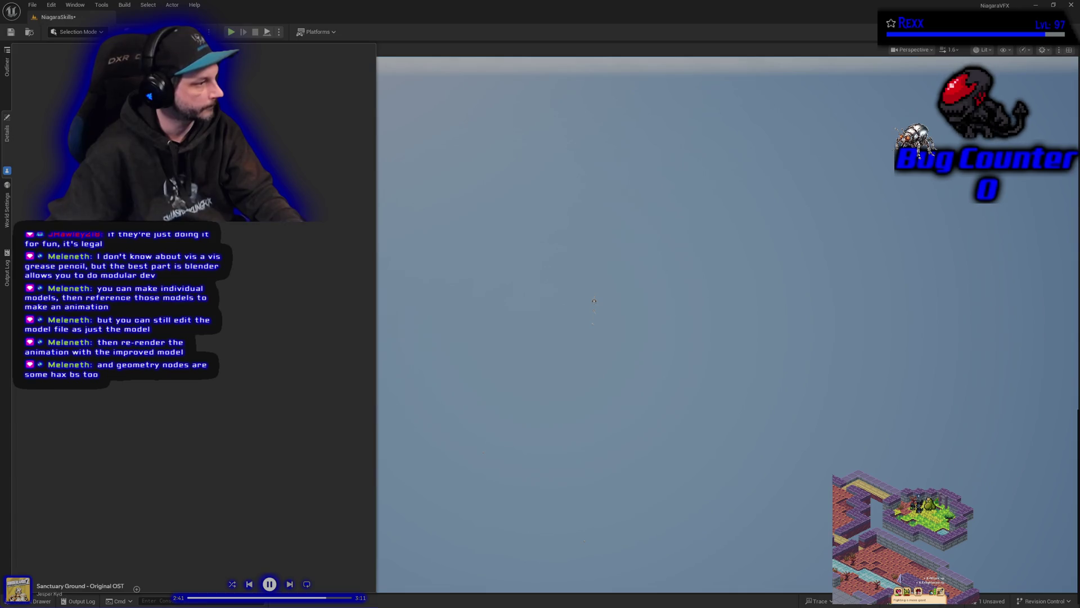
Browse the Content Drawer to the DemoRoomAssets > DemoRoom > Blueprints folder.
left_click(36, 601)
scroll(68, 531, "up", 1)
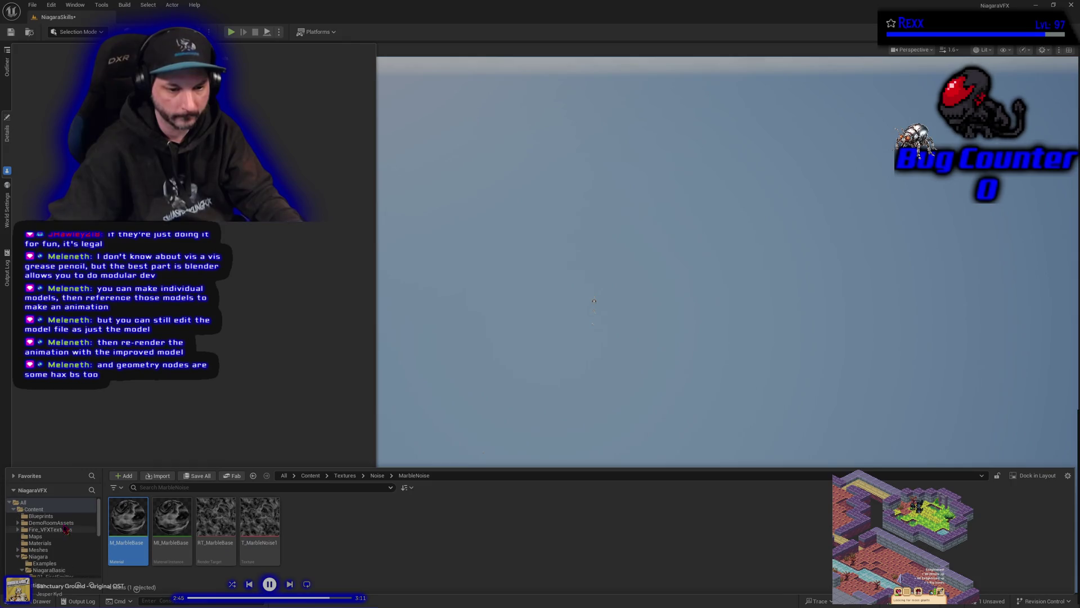
left_click(48, 515)
double_click(51, 522)
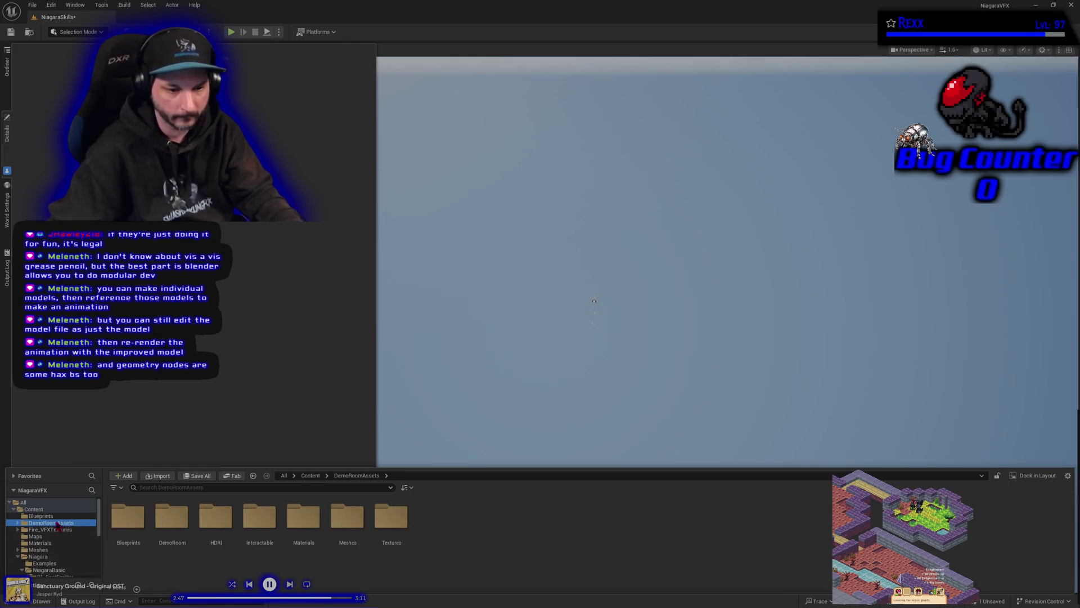
left_click(45, 529)
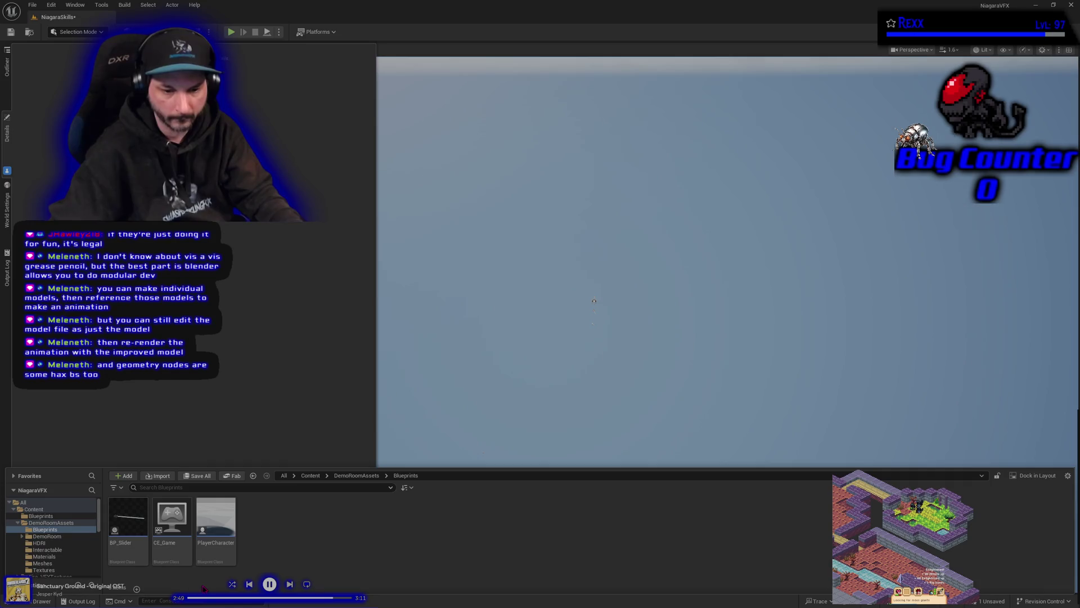
key("Down")
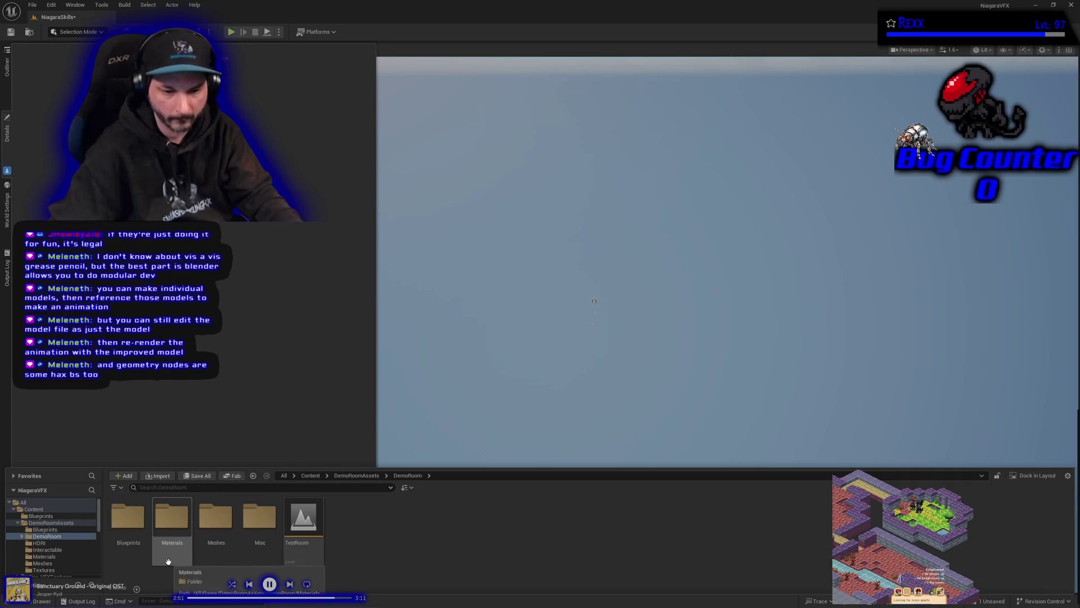
double_click(129, 520)
Drag BP_DemoRoom into the level, reset its Location to the origin, and frame it.
mouse_move(163, 542)
left_mouse_down()
mouse_move(451, 302)
mouse_move(477, 284)
mouse_move(478, 297)
left_mouse_up()
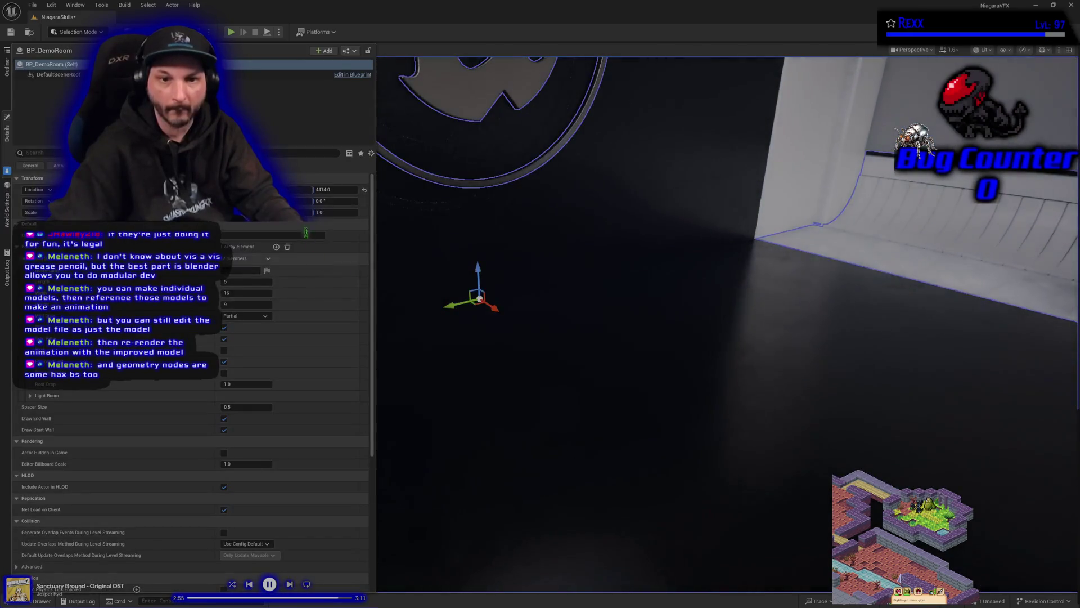
left_click(365, 190)
key("f")
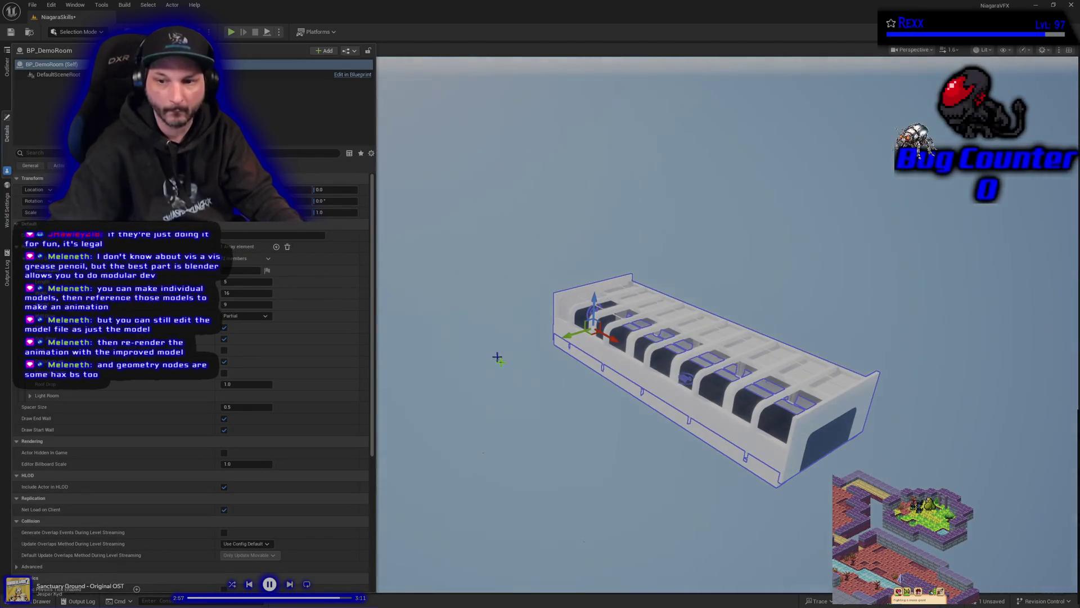
scroll(498, 358, "up", 4)
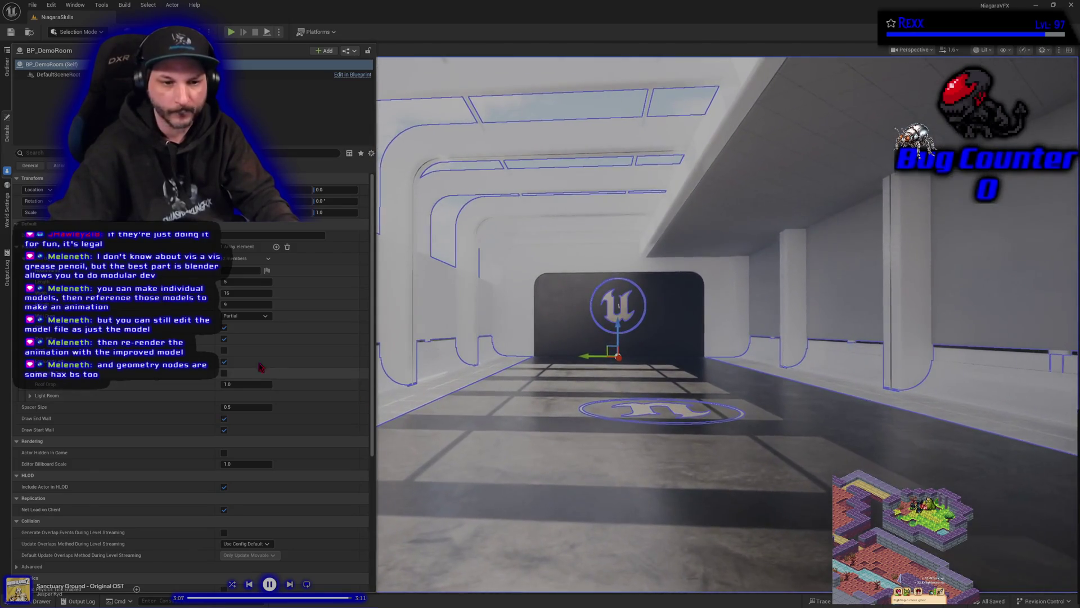
Tick a BP_DemoRoom Details option to rebuild the room, then orbit to inspect its walls.
left_click(224, 350)
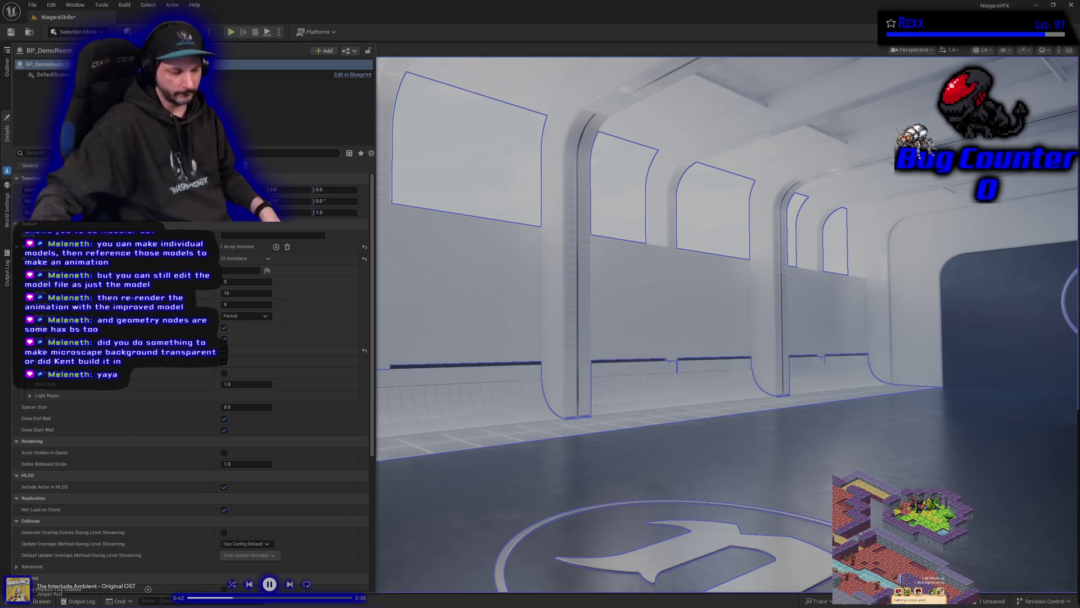
mouse_move(726, 326)
left_mouse_down()
mouse_move(686, 329)
mouse_move(732, 326)
mouse_move(706, 325)
left_mouse_up()
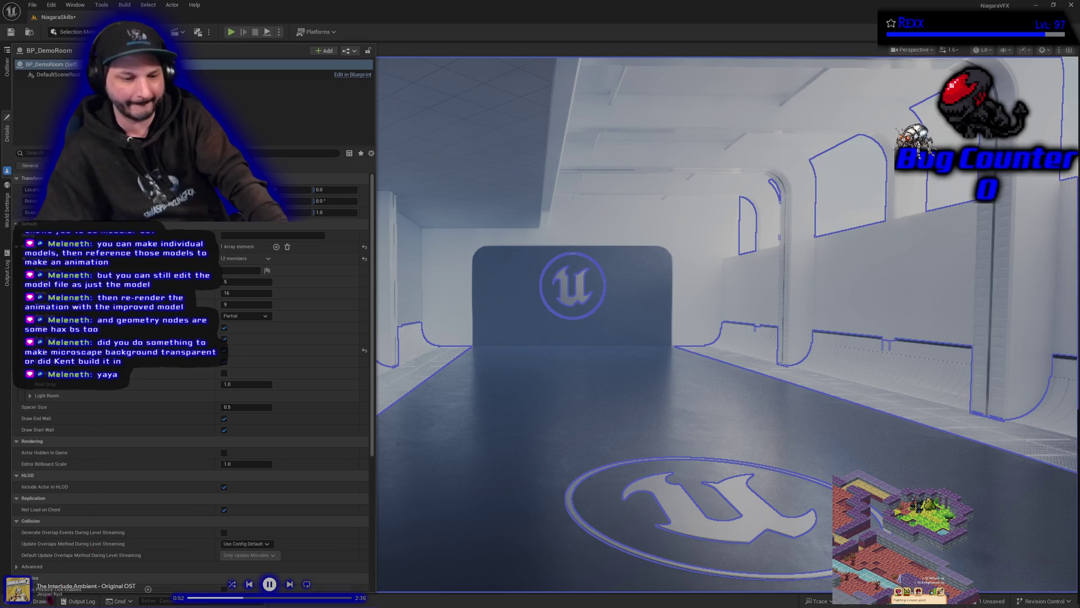
left_click(42, 601)
mouse_move(630, 358)
left_mouse_down()
mouse_move(563, 360)
mouse_move(836, 408)
mouse_move(549, 309)
mouse_move(489, 304)
mouse_move(486, 292)
mouse_move(574, 312)
left_mouse_up()
Fly into the room, place BP_DemoDisplay there, and rotate it about 90 degrees to face inward.
key("w")
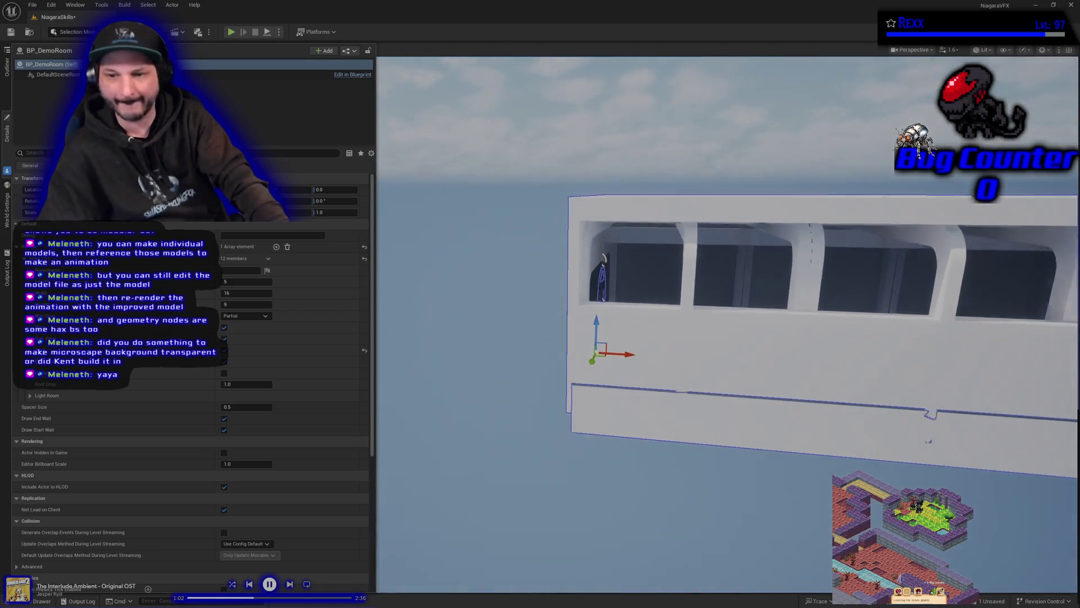
key("w")
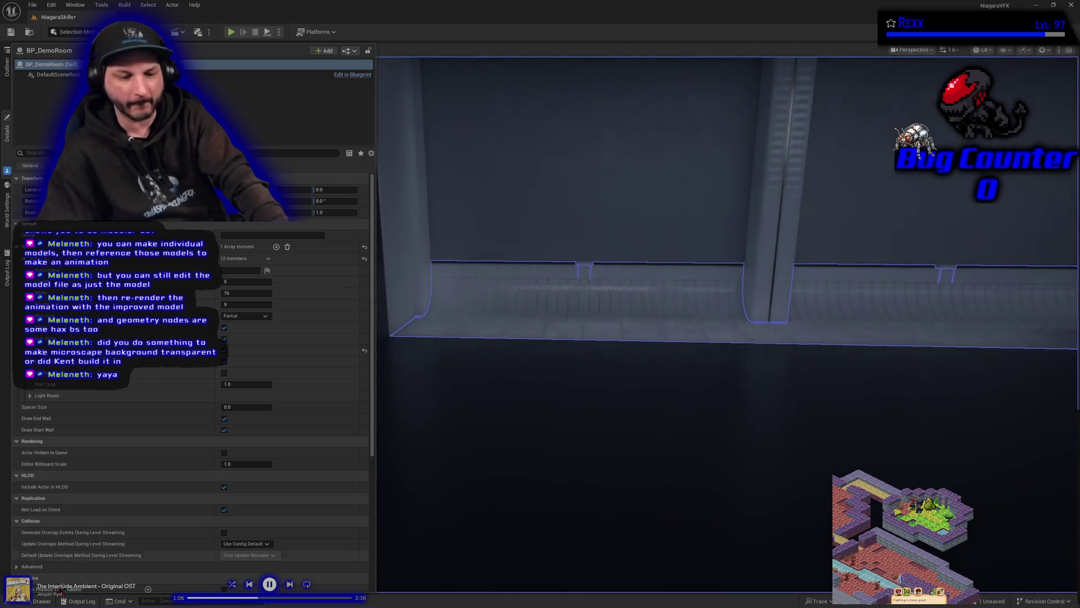
left_click(34, 601)
mouse_move(172, 529)
left_mouse_down()
mouse_move(546, 304)
mouse_move(535, 333)
mouse_move(568, 360)
mouse_move(579, 347)
mouse_move(532, 363)
mouse_move(556, 367)
left_mouse_up()
key("e")
key("w")
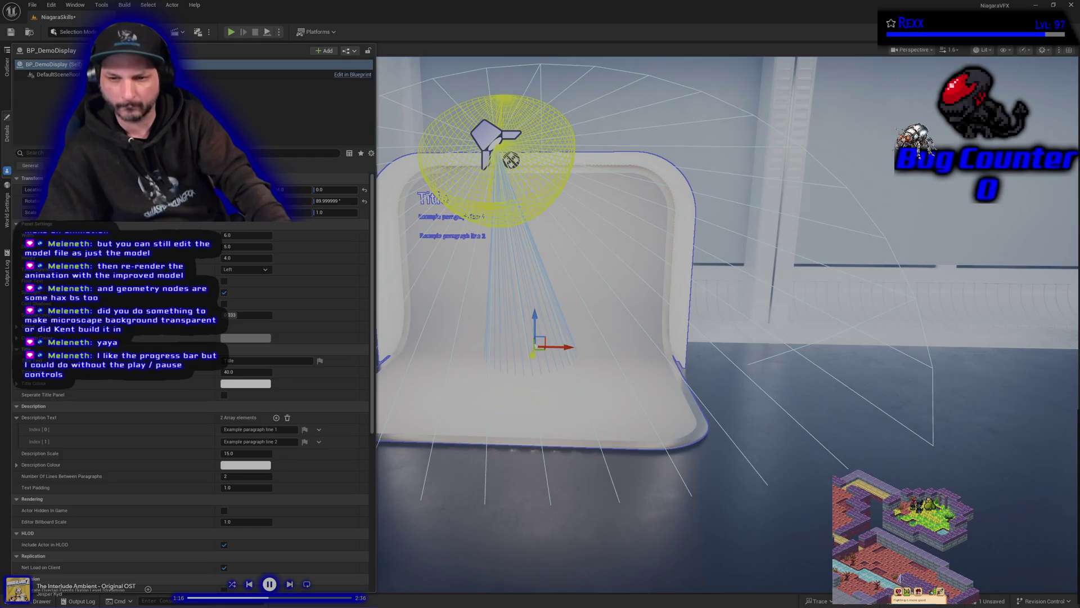
scroll(533, 354, "down", 4)
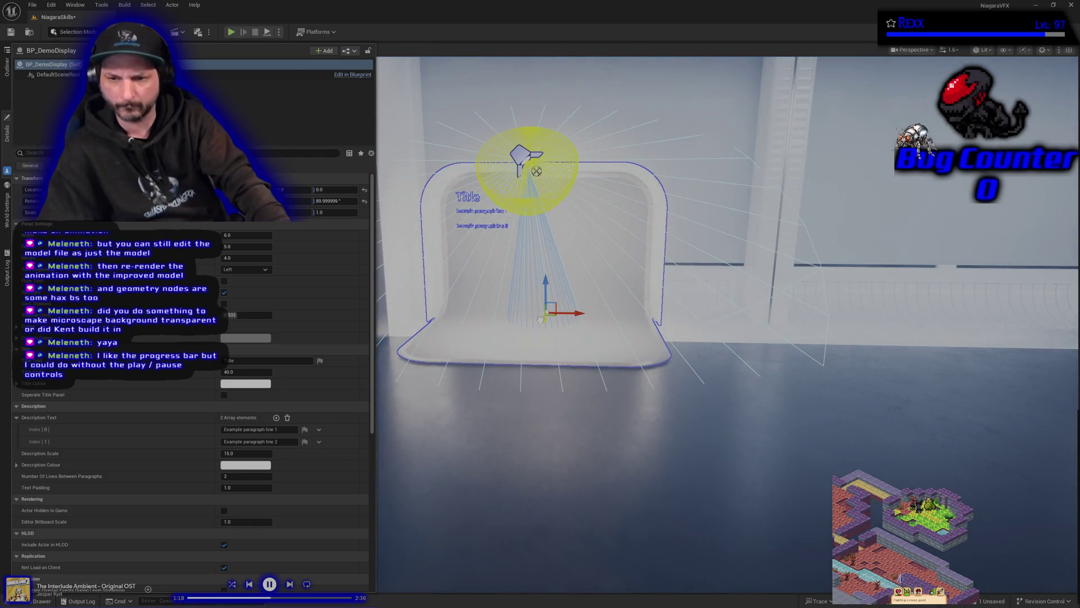
mouse_move(540, 319)
left_mouse_down()
mouse_move(624, 331)
mouse_move(596, 330)
left_mouse_up()
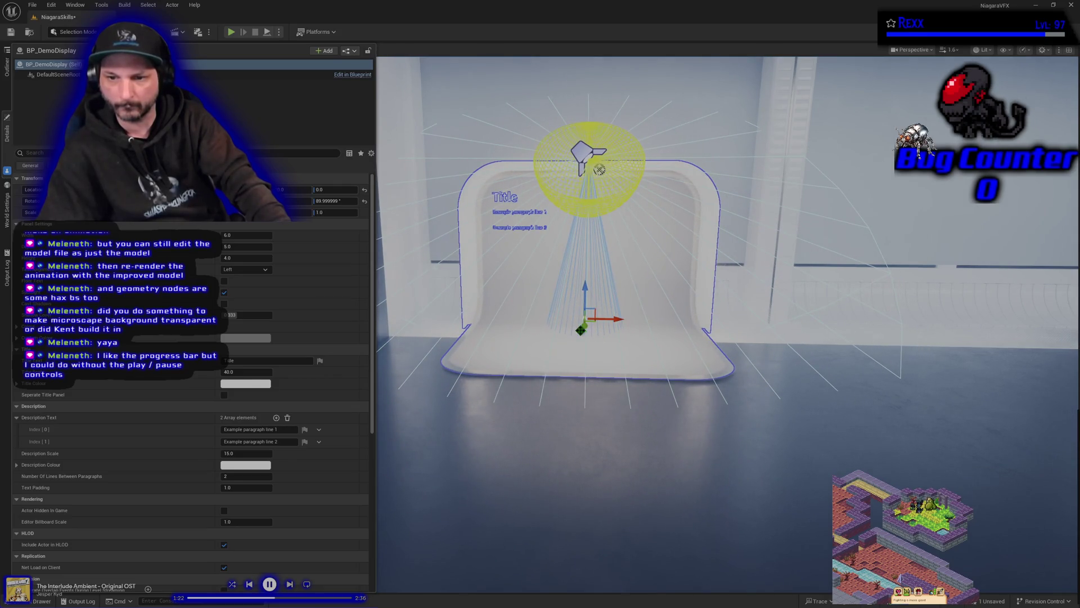
scroll(584, 321, "down", 1)
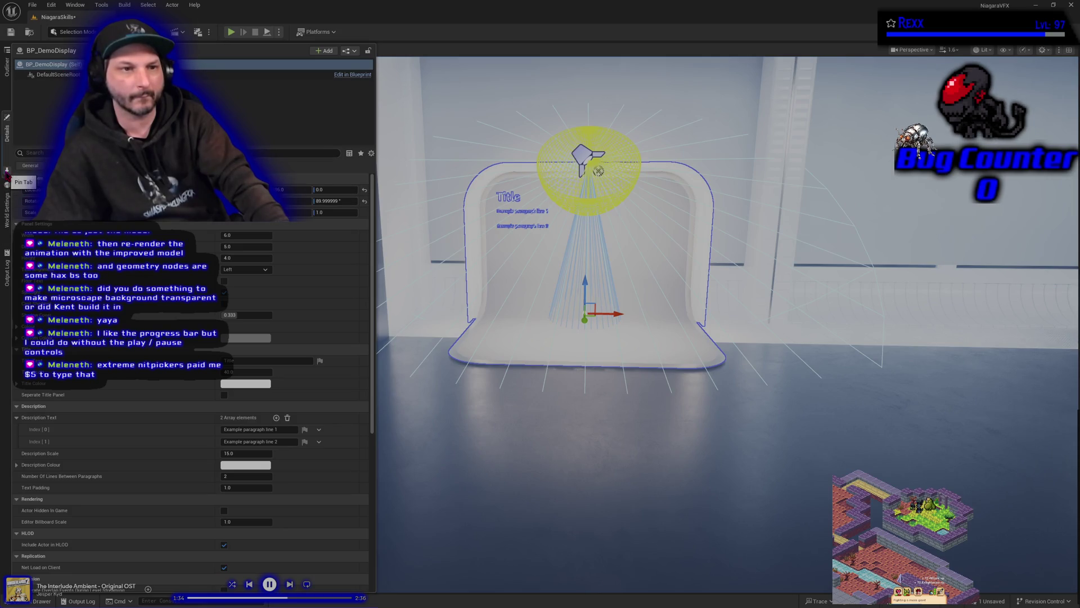
left_click(6, 175)
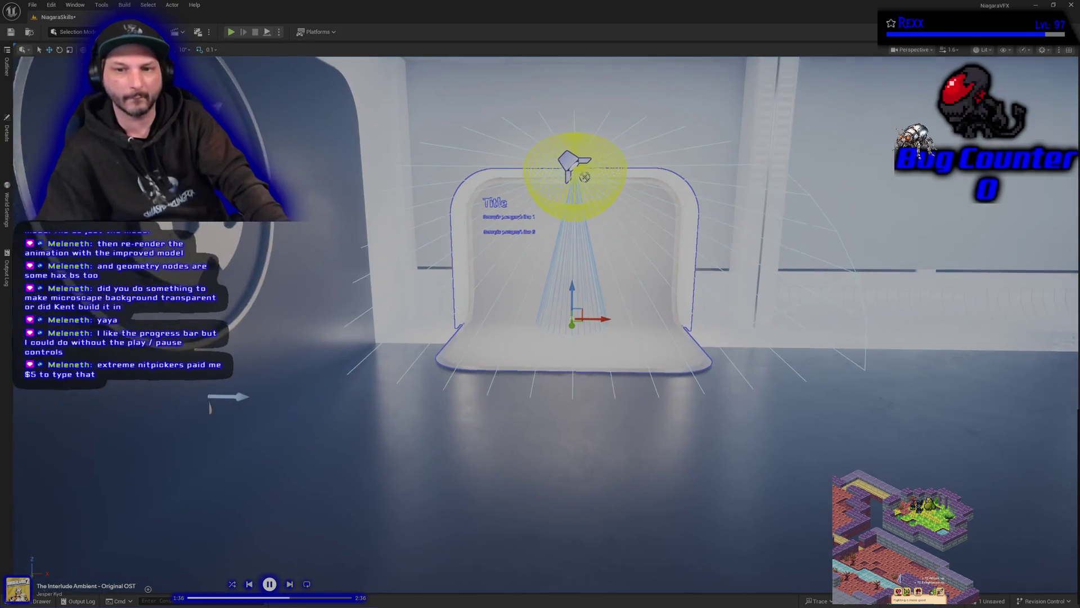
Place a PostProcessVolume on the room floor and show its Details panel.
left_click(7, 65)
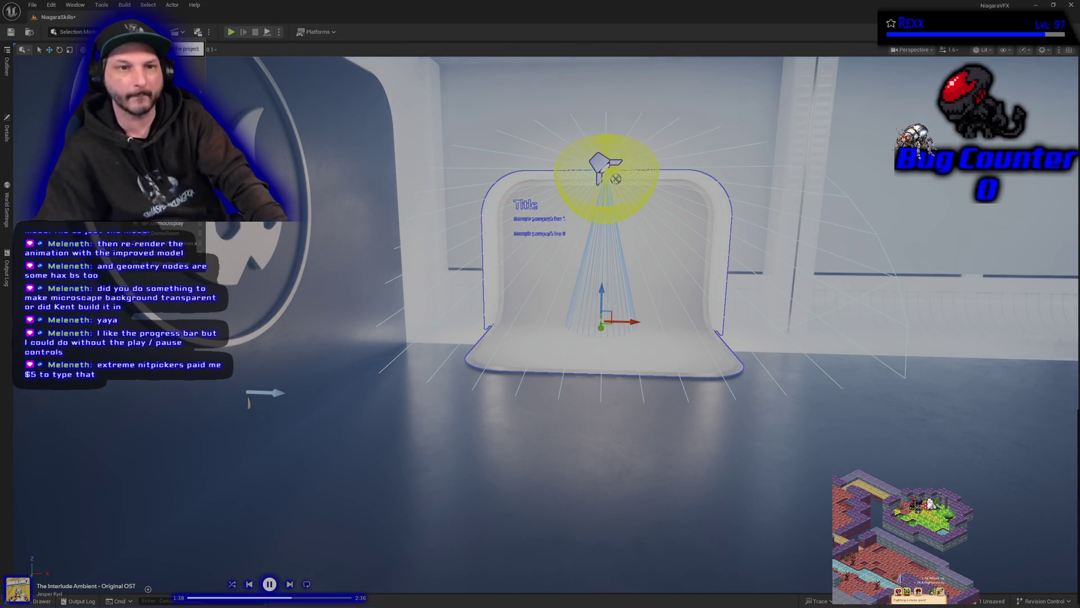
right_click(248, 403)
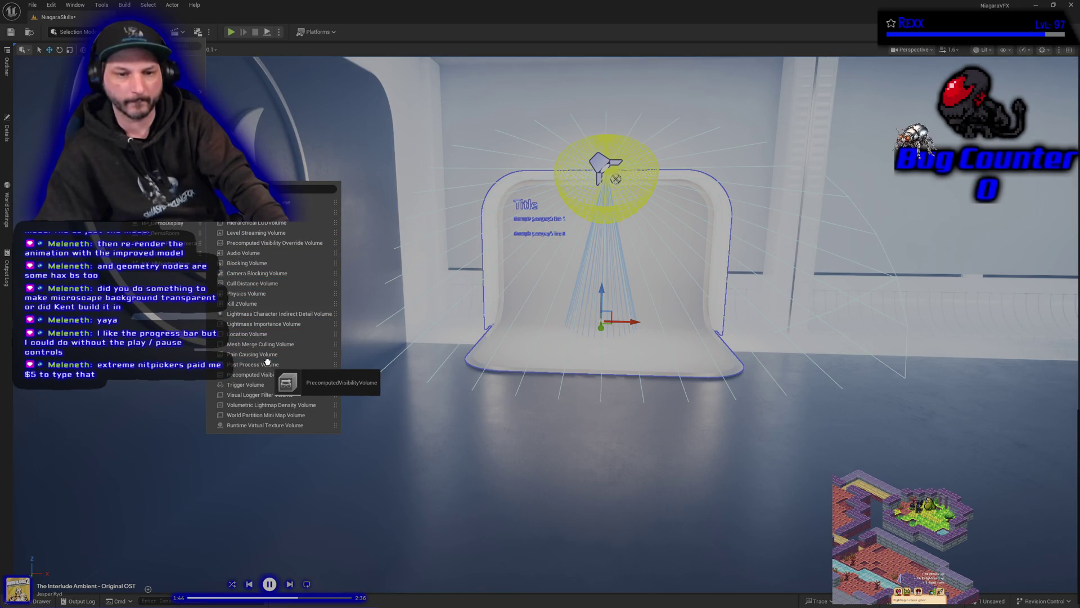
mouse_move(269, 365)
left_mouse_down()
mouse_move(410, 357)
mouse_move(608, 458)
mouse_move(712, 472)
left_mouse_up()
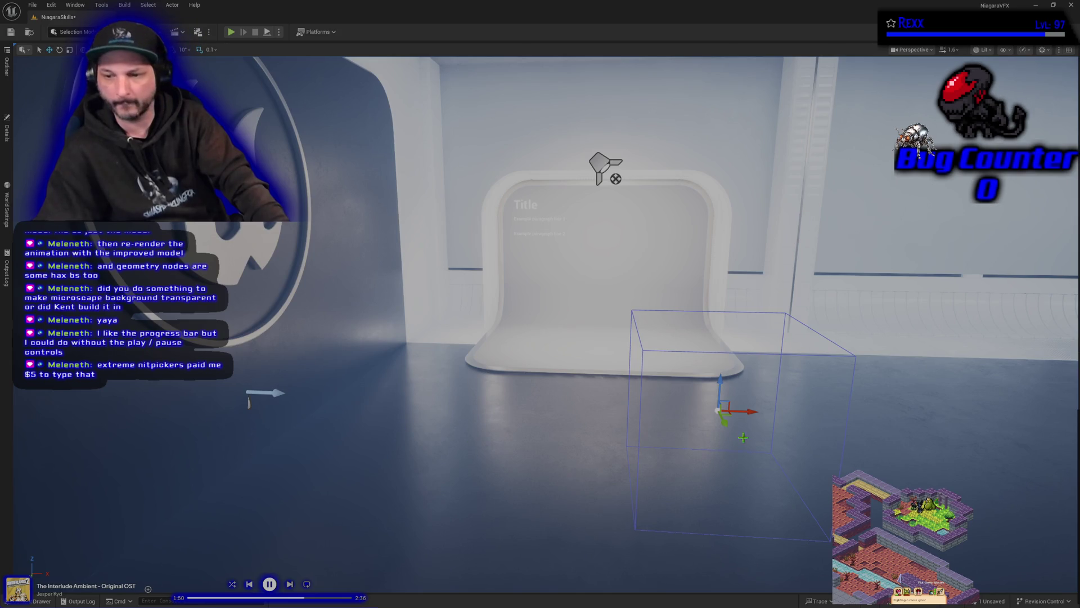
left_click(7, 132)
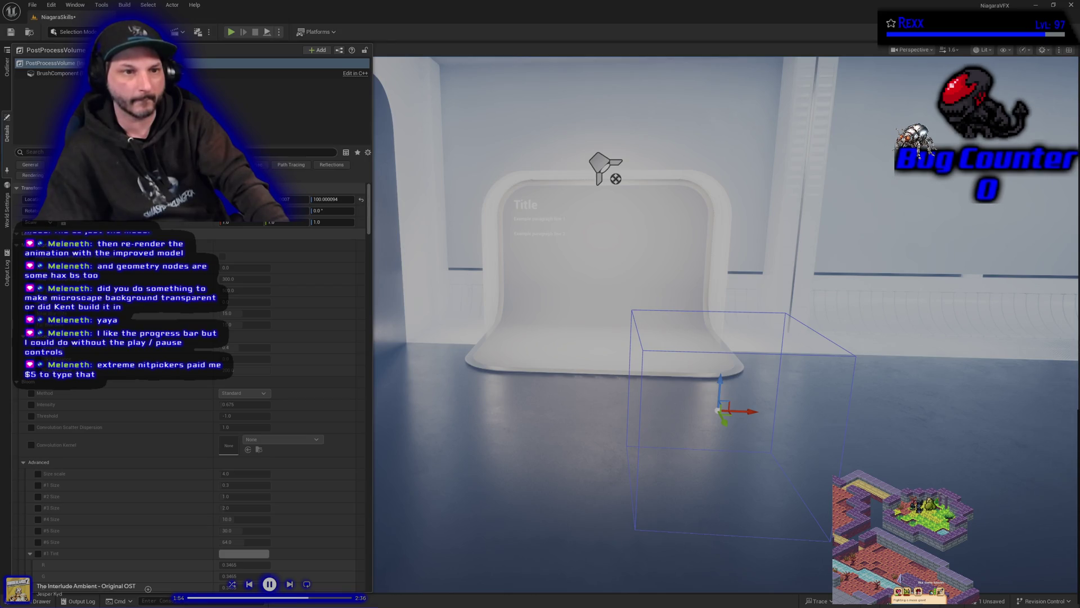
Filter the volume's Details for 'infinit' and save the level.
left_click(56, 152)
type("infinit")
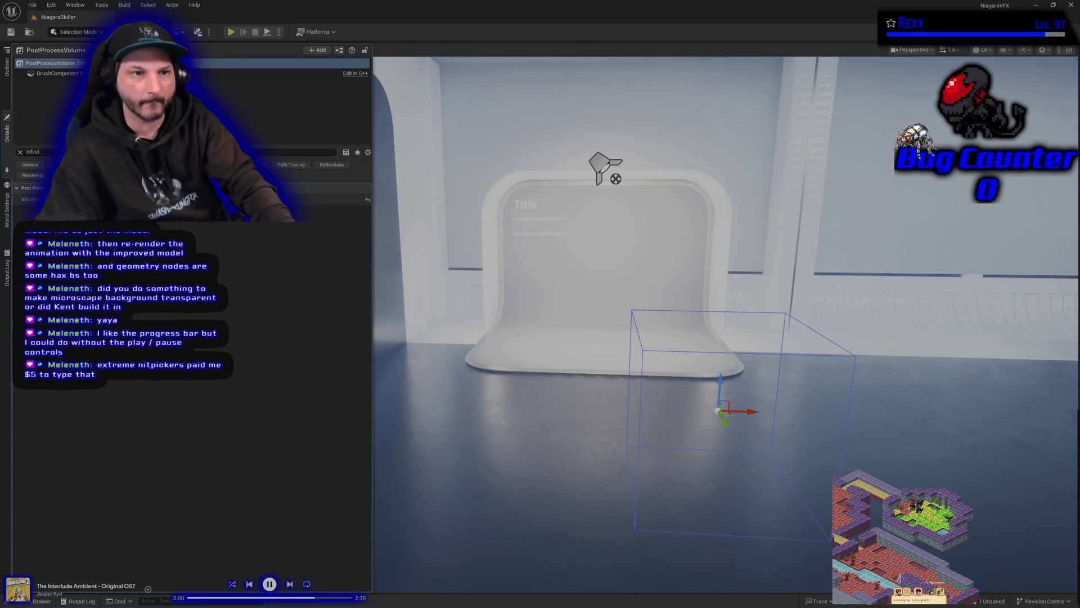
left_click(10, 32)
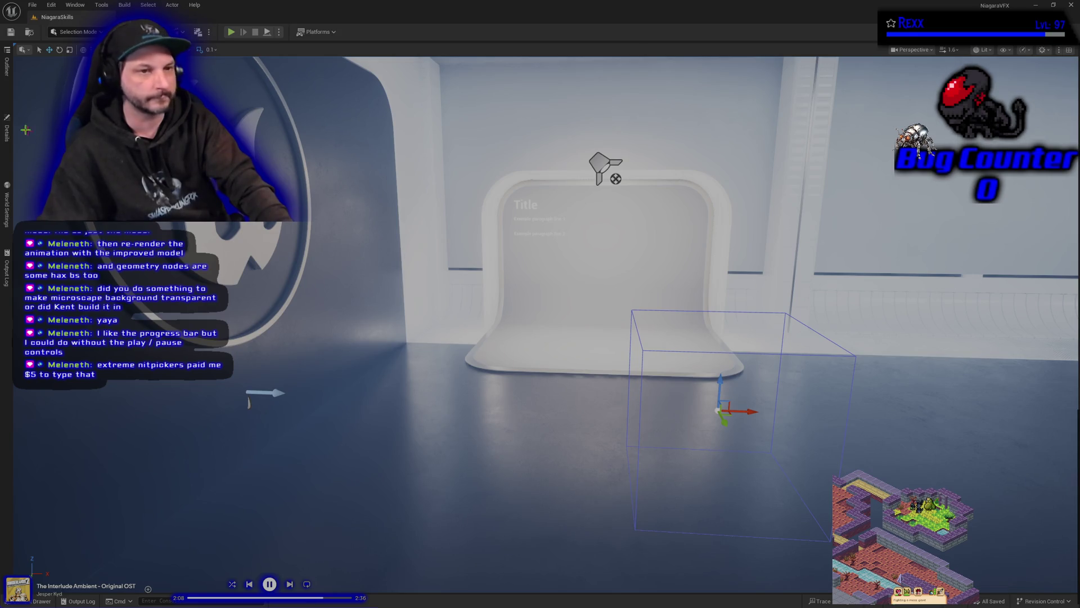
Set the volume's Metering Mode to Manual and Exposure Compensation to 14.
left_click(7, 129)
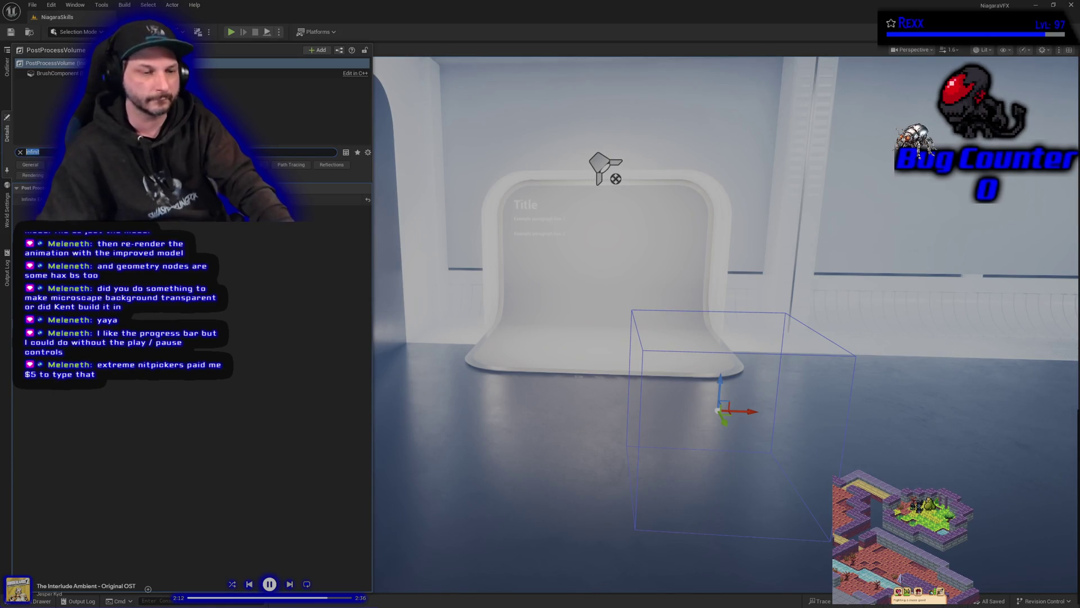
key("ctrl+a")
type("auto")
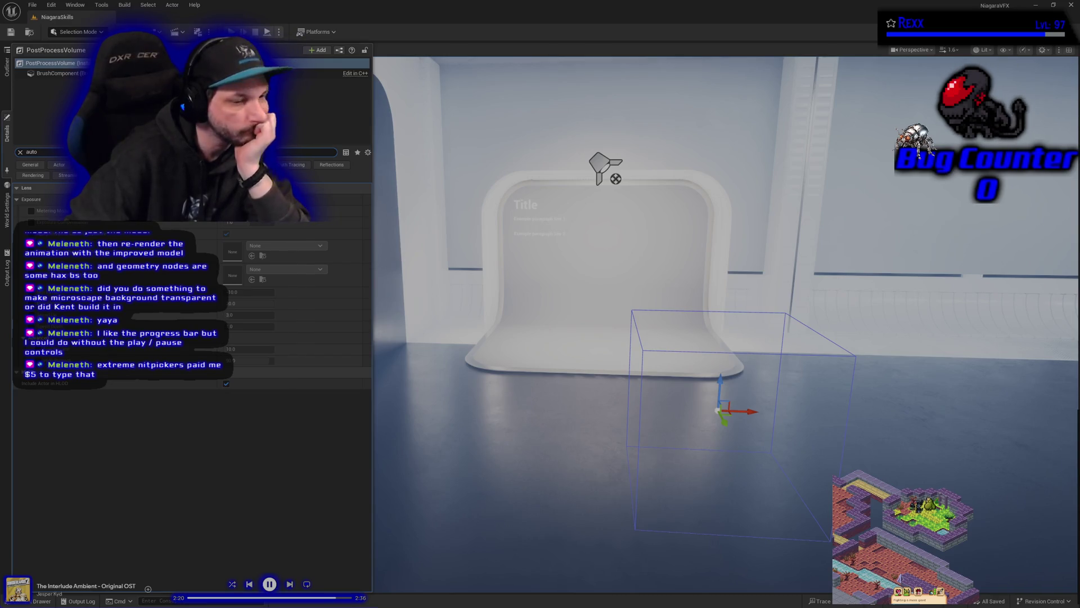
left_click(32, 211)
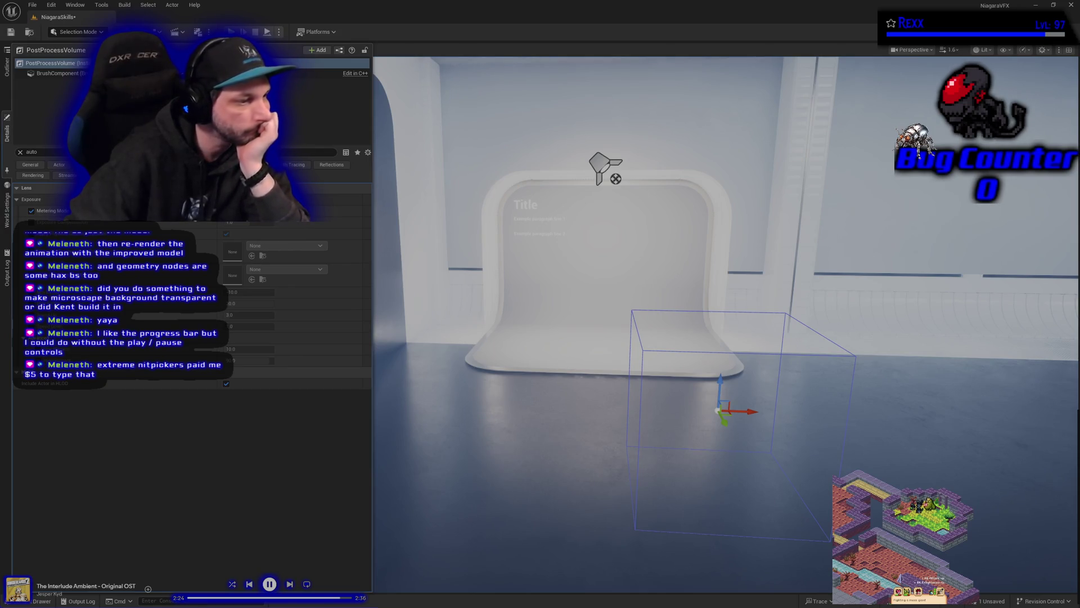
left_click(256, 213)
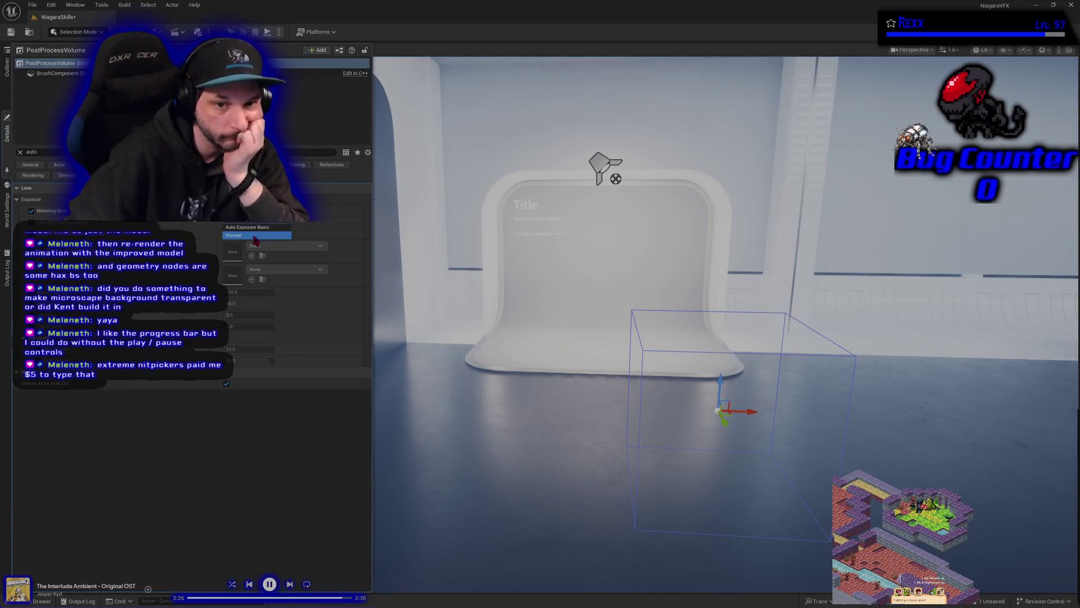
left_click(256, 237)
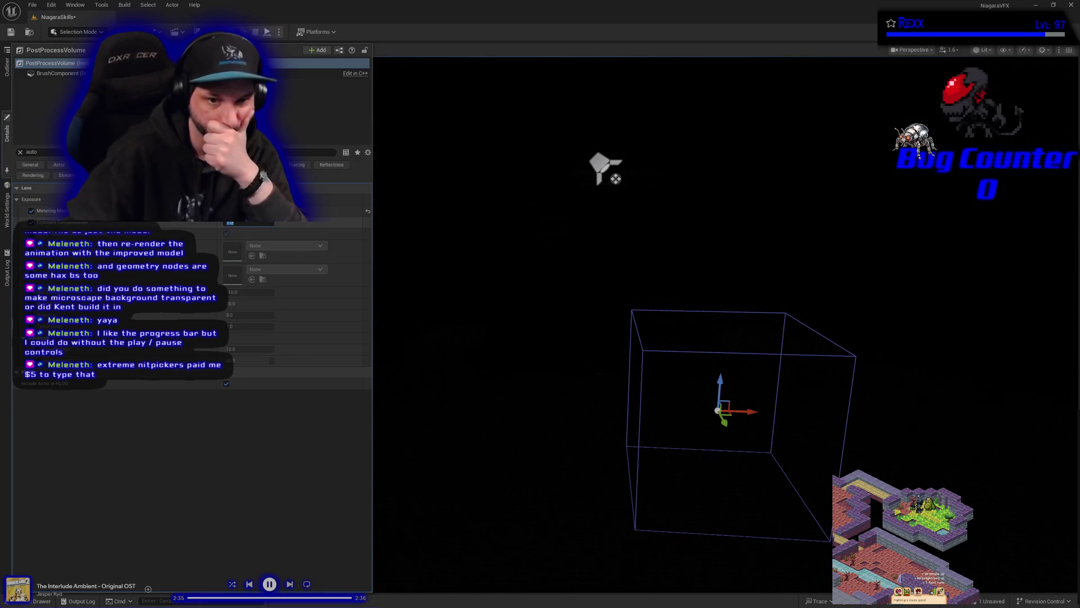
type("14")
key("Return")
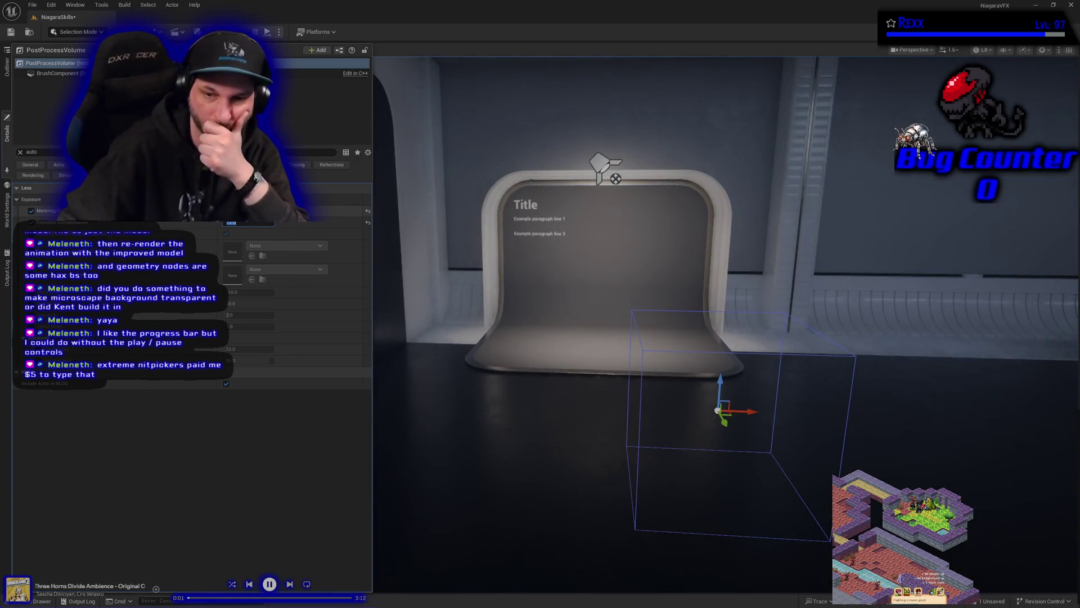
left_click(253, 393)
Select the BP_DemoRoom mesh and clear the 'auto' Details filter to list all its settings.
mouse_move(253, 393)
left_mouse_down()
mouse_move(242, 337)
mouse_move(251, 394)
mouse_move(253, 337)
mouse_move(253, 365)
mouse_move(569, 405)
left_mouse_up()
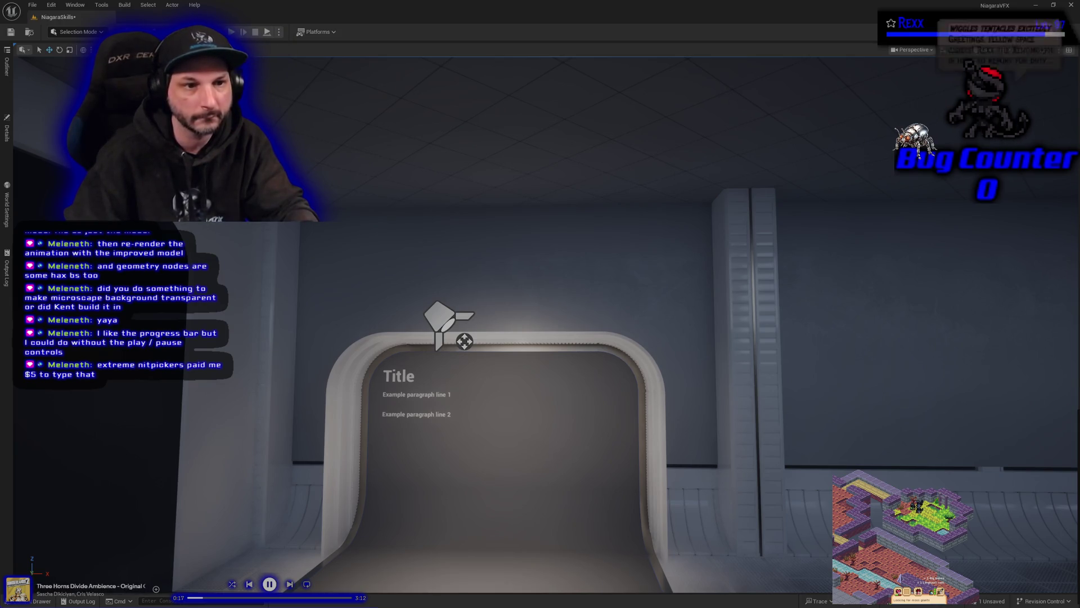
left_click(26, 139)
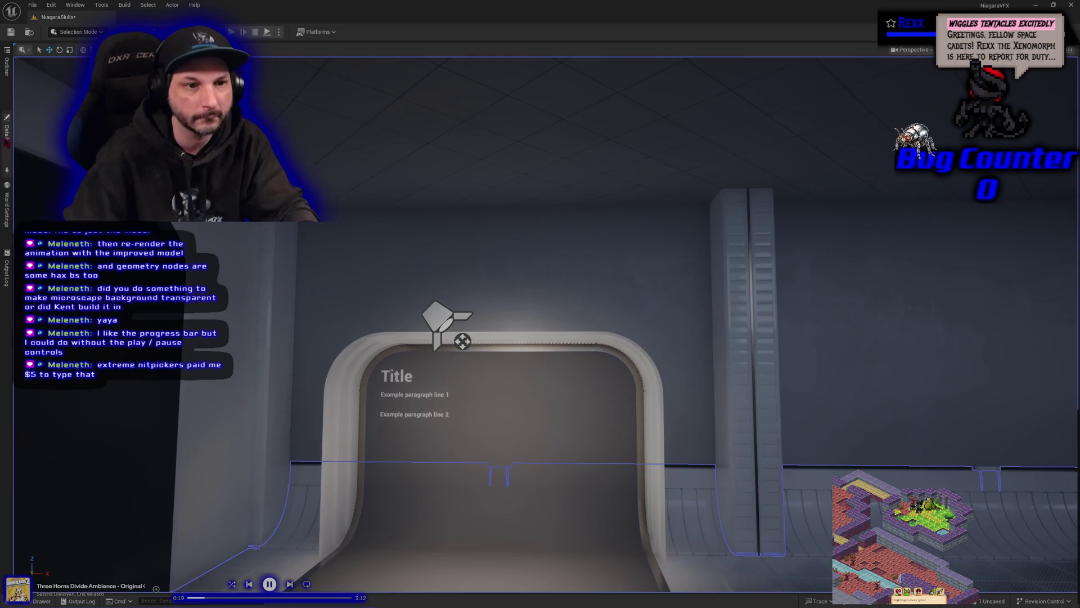
left_click(7, 132)
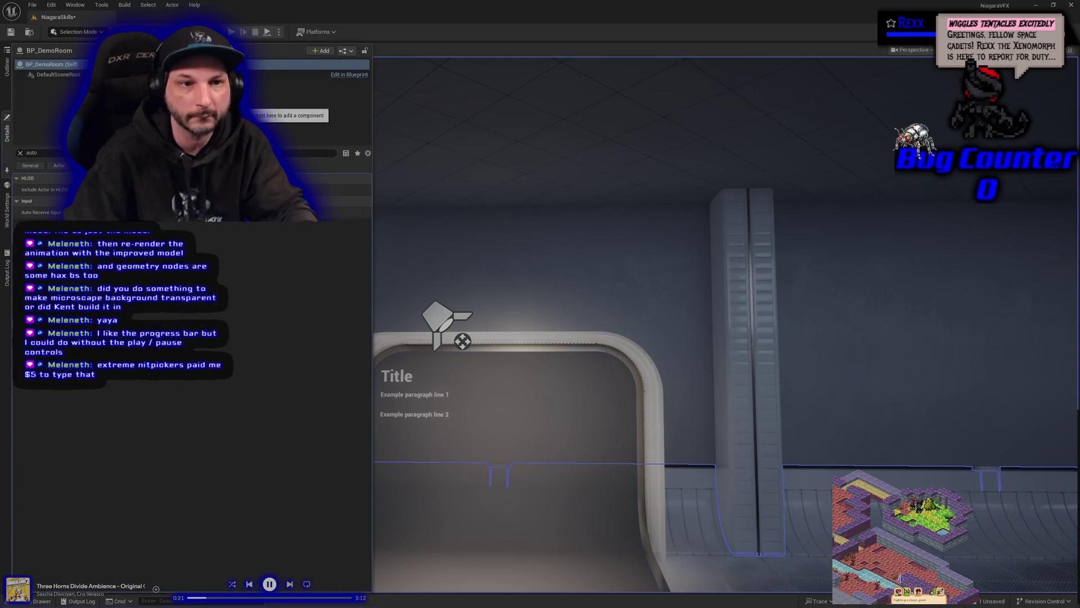
left_click(26, 154)
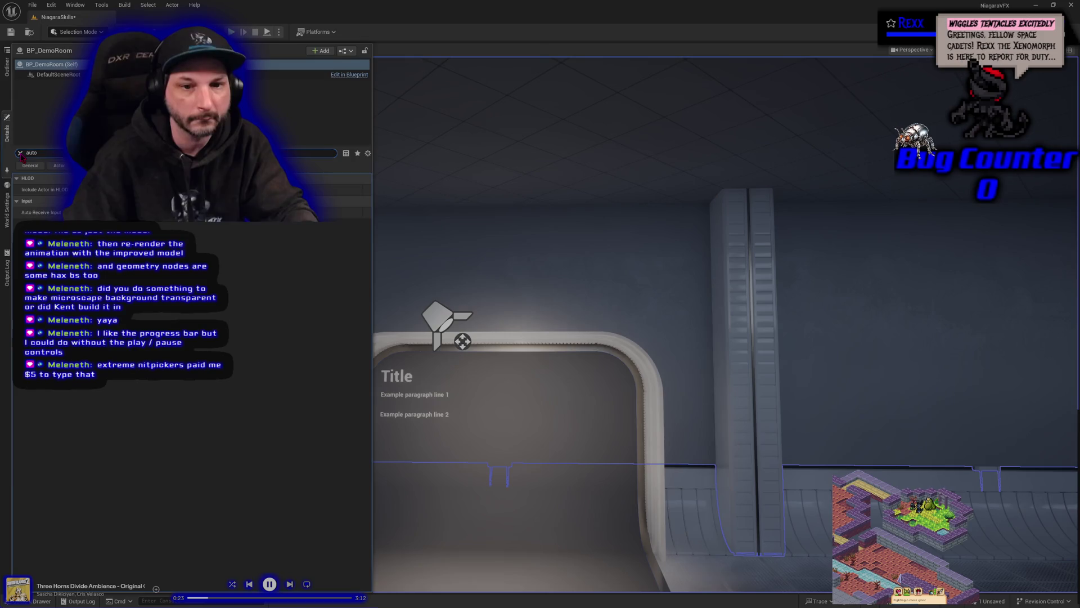
left_click(20, 153)
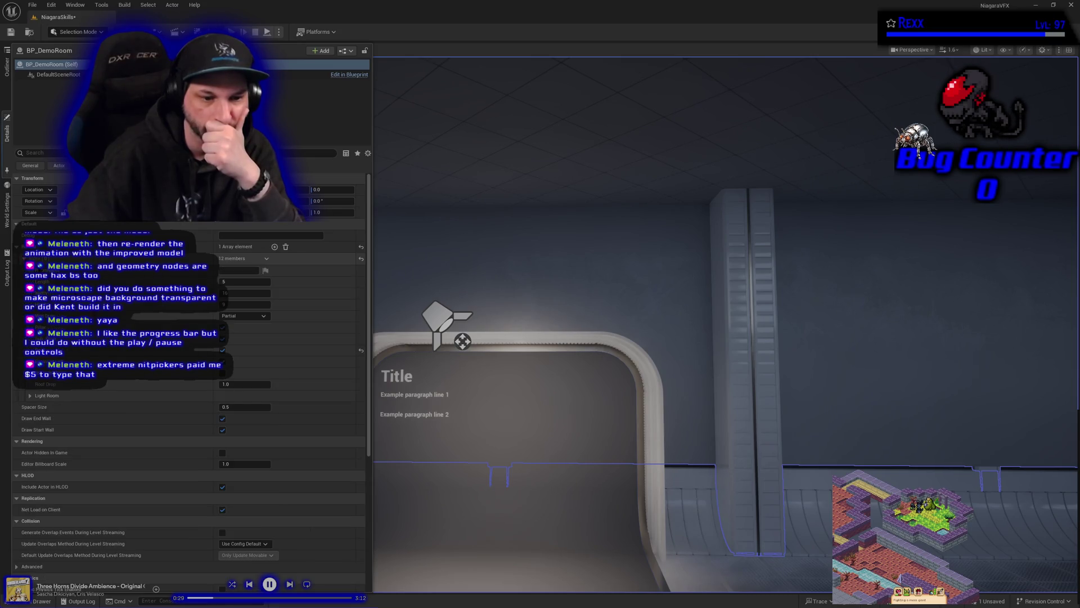
scroll(166, 489, "down", 3)
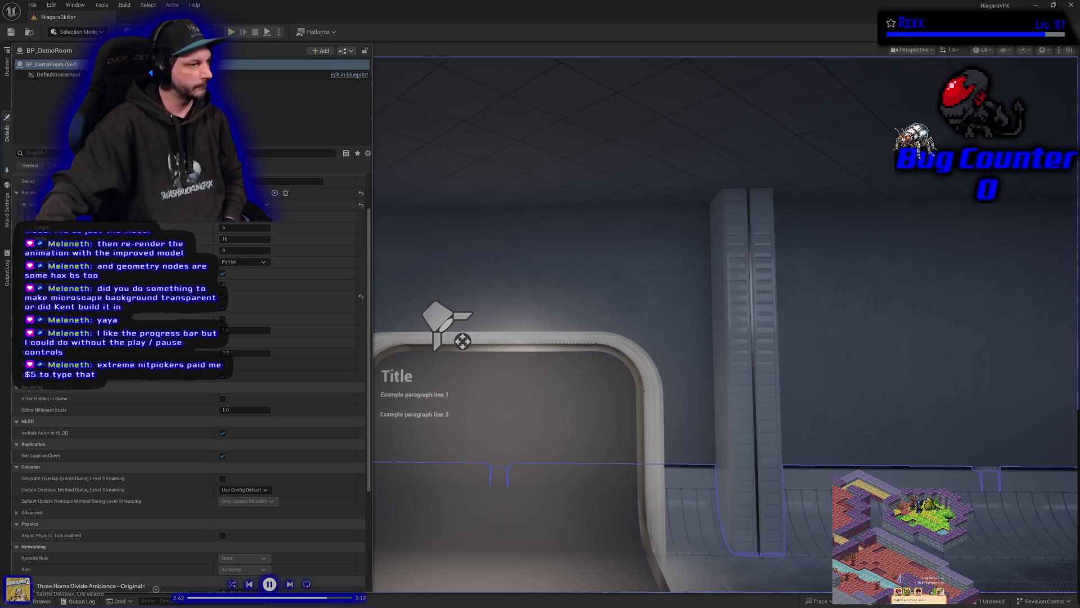
Open the Content Drawer and check the DemoRoomAssets Meshes folder, then return to DemoRoomAssets.
key("ctrl+space")
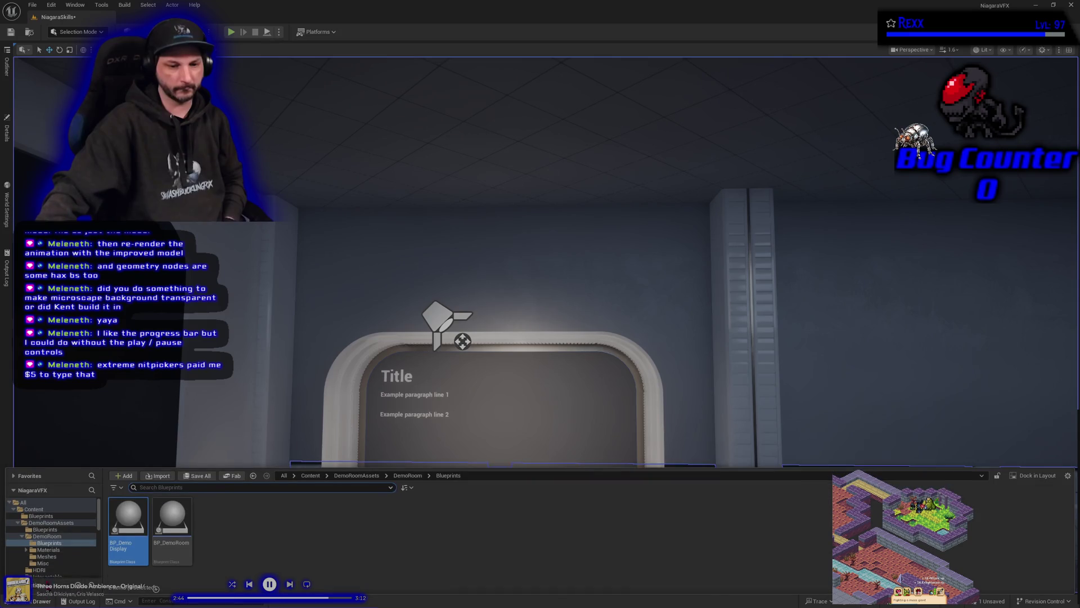
left_click(51, 523)
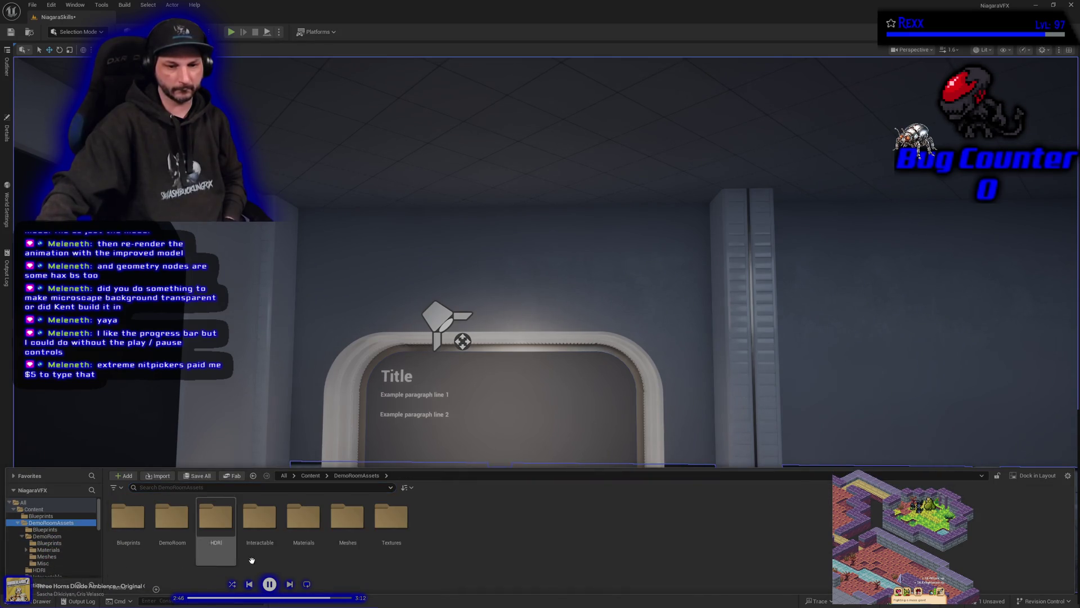
double_click(347, 523)
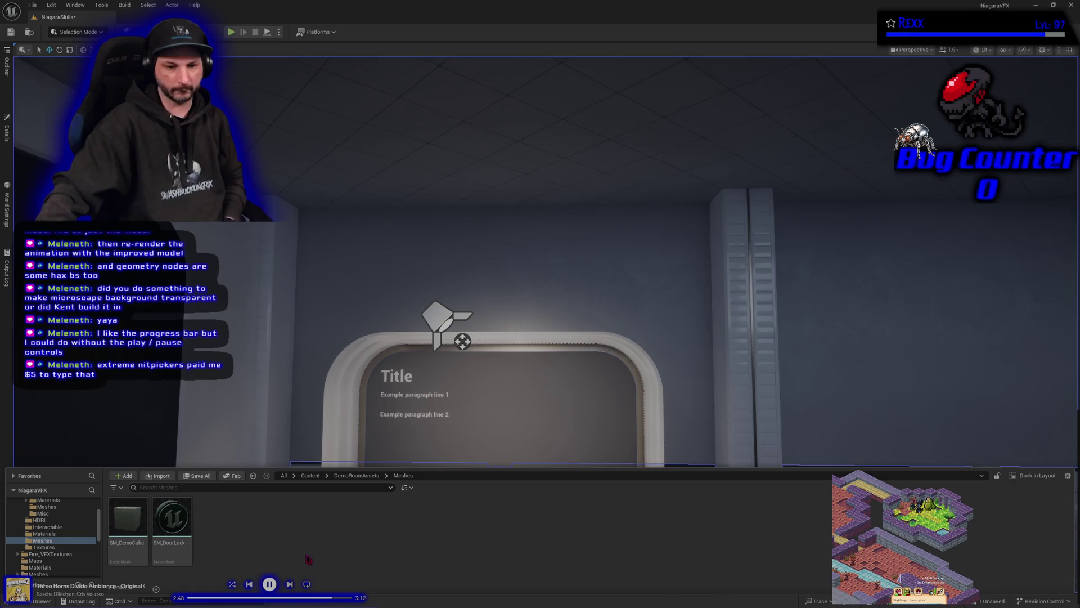
key("alt+Left")
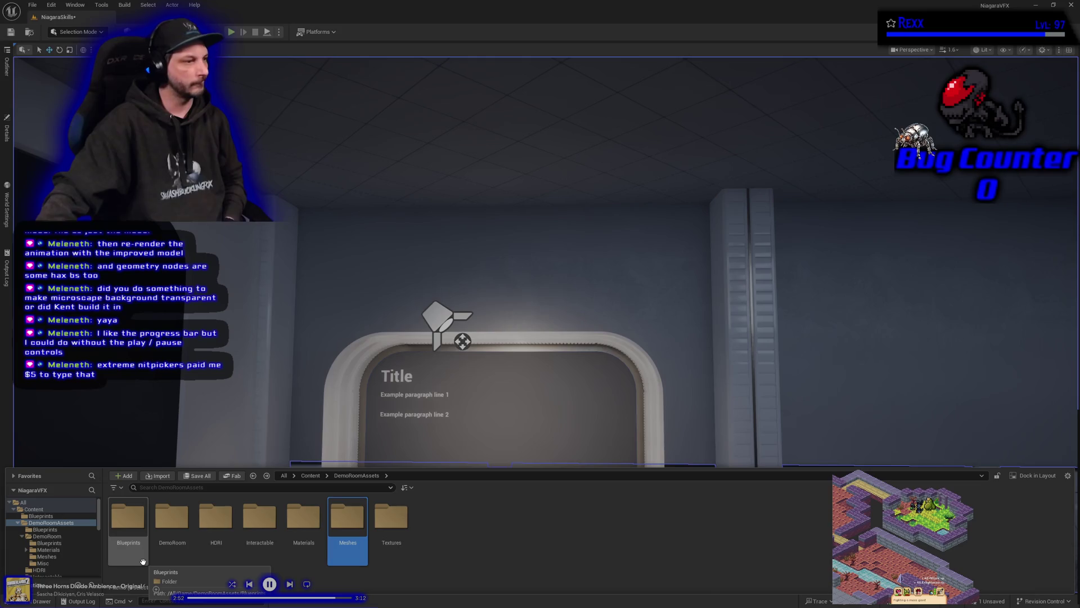
Navigate to ThirdPerson > Characters > Mannequins > Meshes to show SK_Mannequin and the Manny/Quinn meshes.
scroll(80, 554, "down", 5)
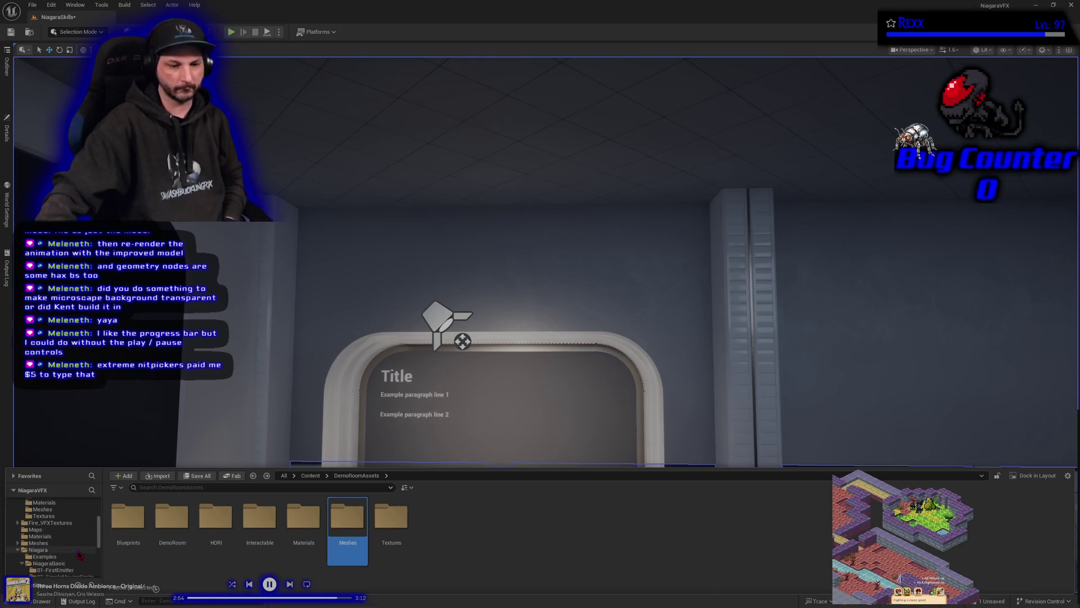
scroll(79, 554, "down", 3)
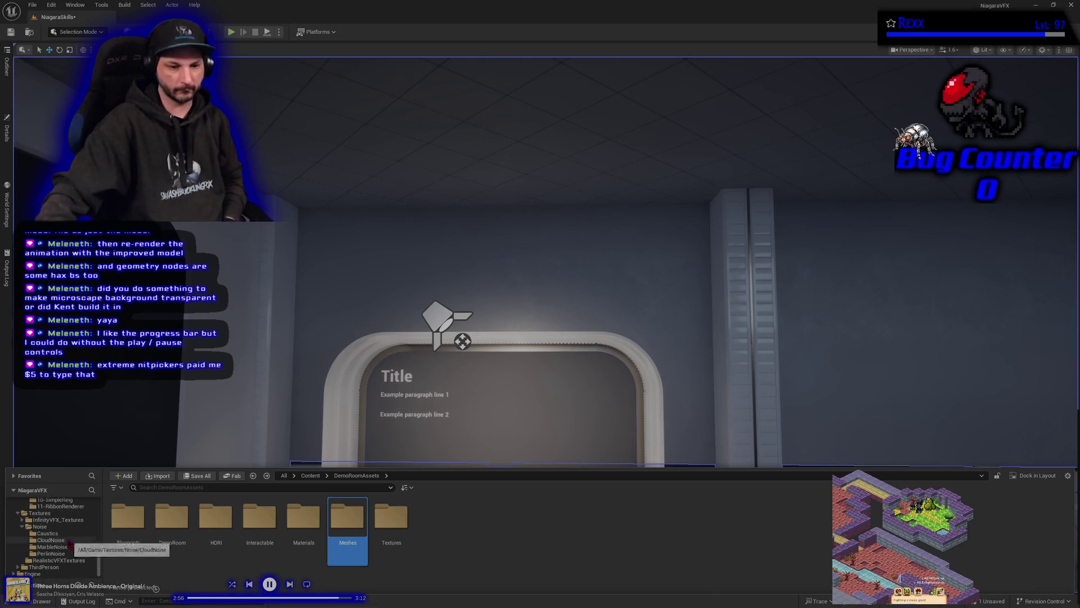
left_click(58, 568)
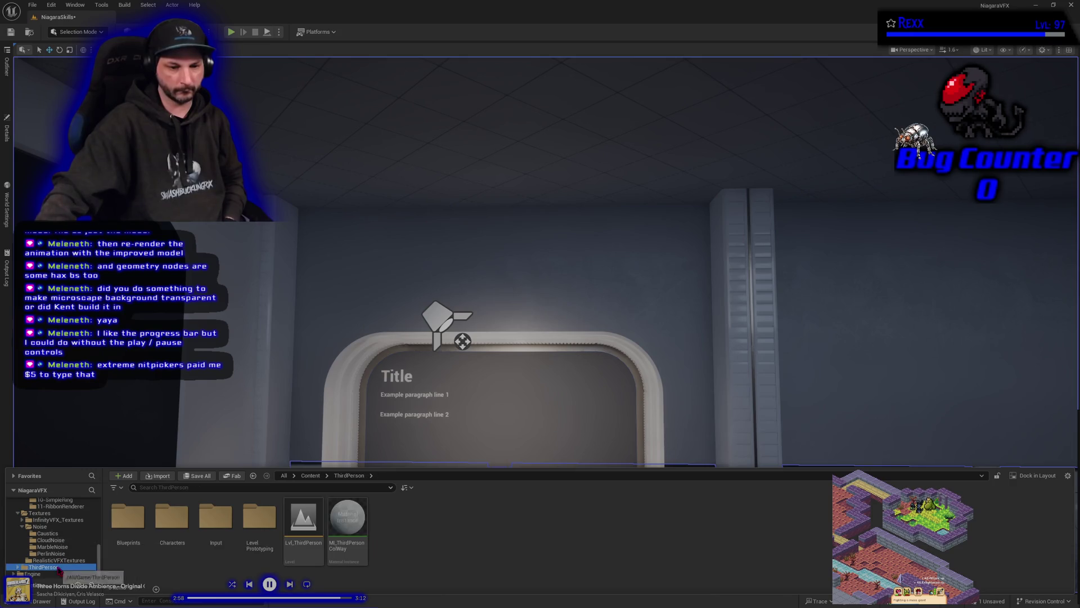
double_click(154, 550)
double_click(135, 529)
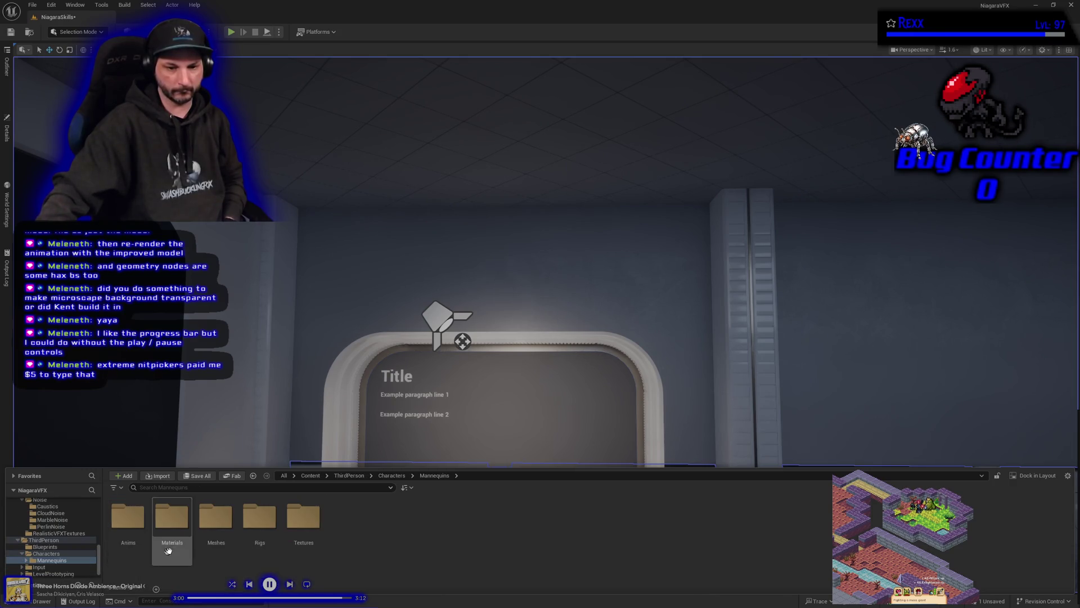
double_click(216, 526)
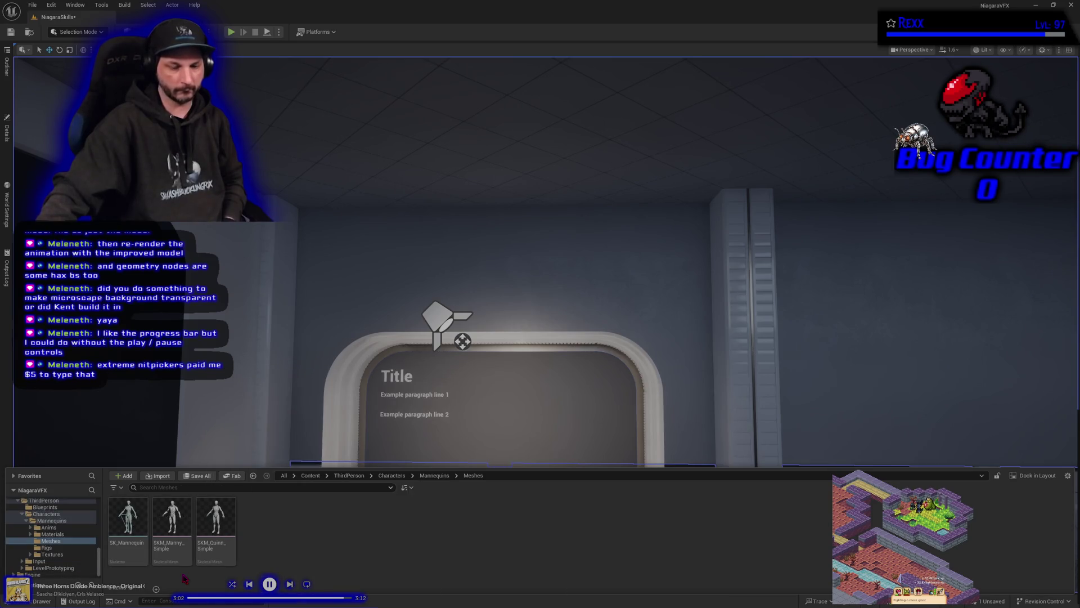